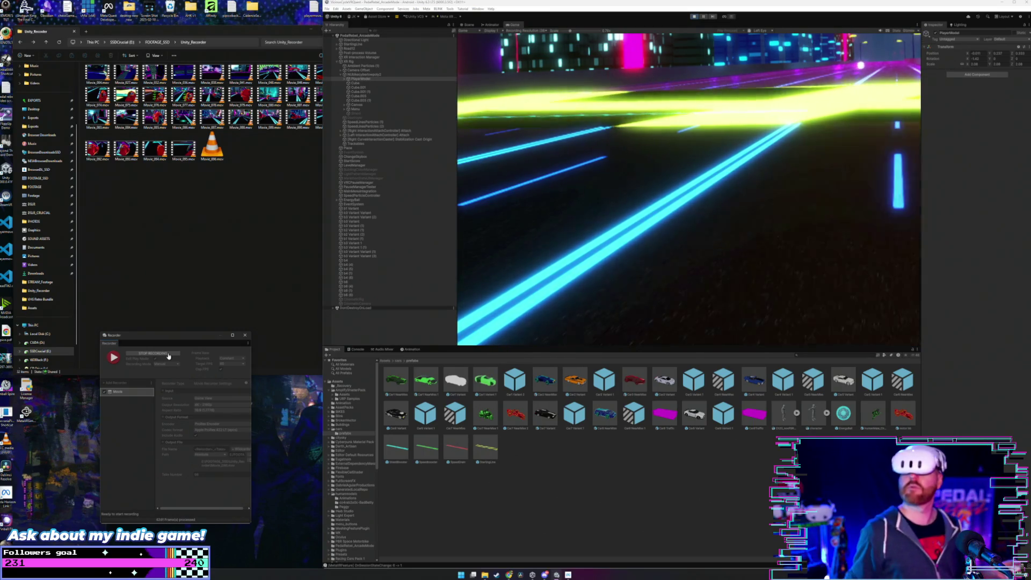
Step: Stop the running gameplay capture and start recording a fresh take of the neon race
left_click(168, 354)
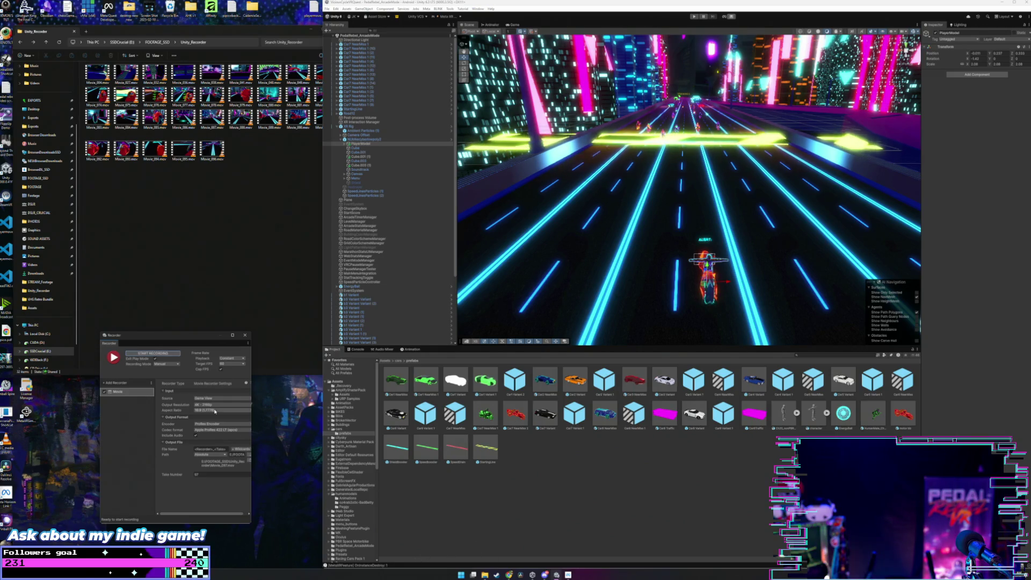
left_click(171, 355)
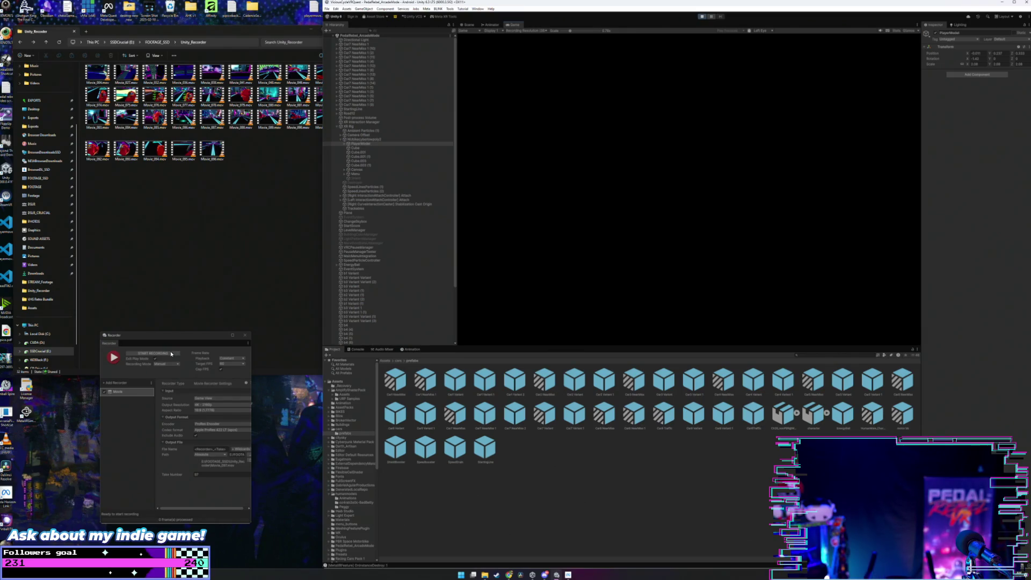
left_click(171, 353)
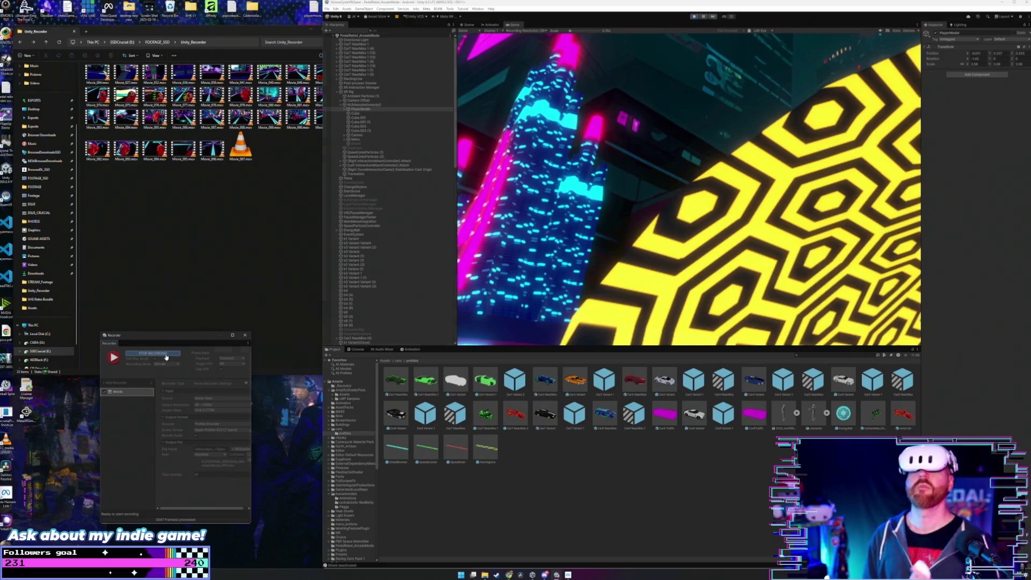
Step: Stop the take to save its movie file, then start recording another take
left_click(171, 354)
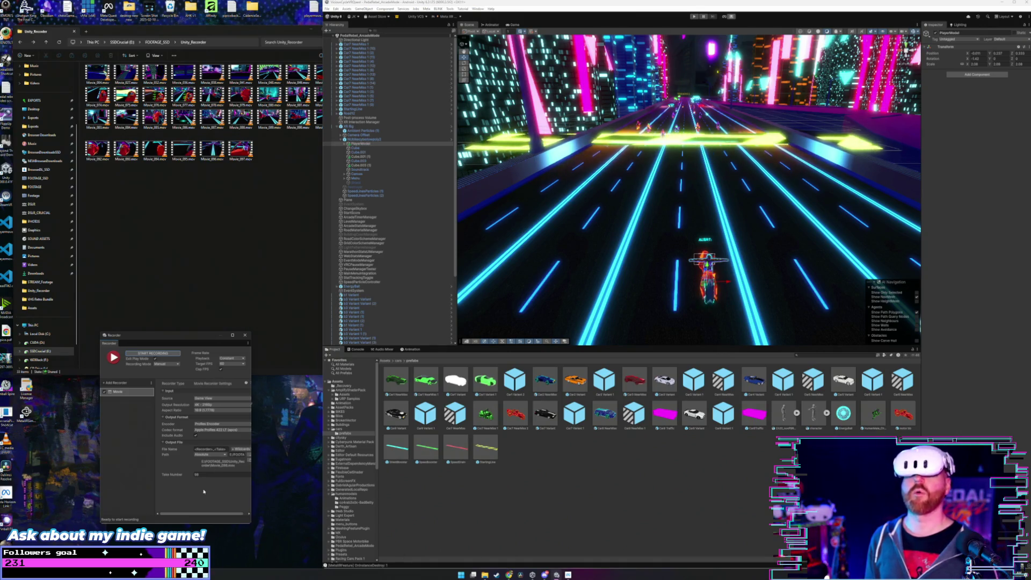
left_click(164, 355)
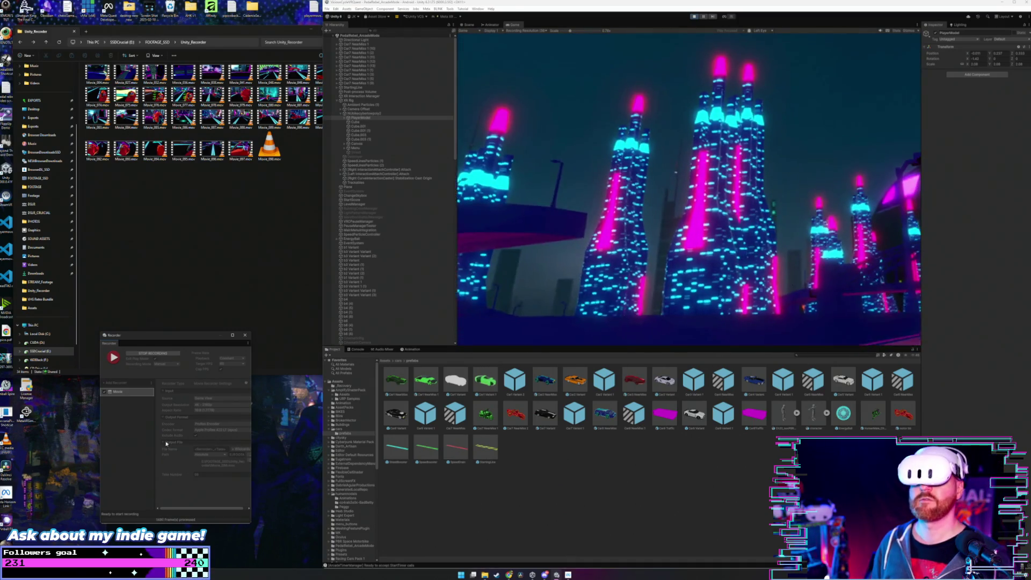
Step: Stop the recording so the take is saved as Movie_098
left_click(165, 353)
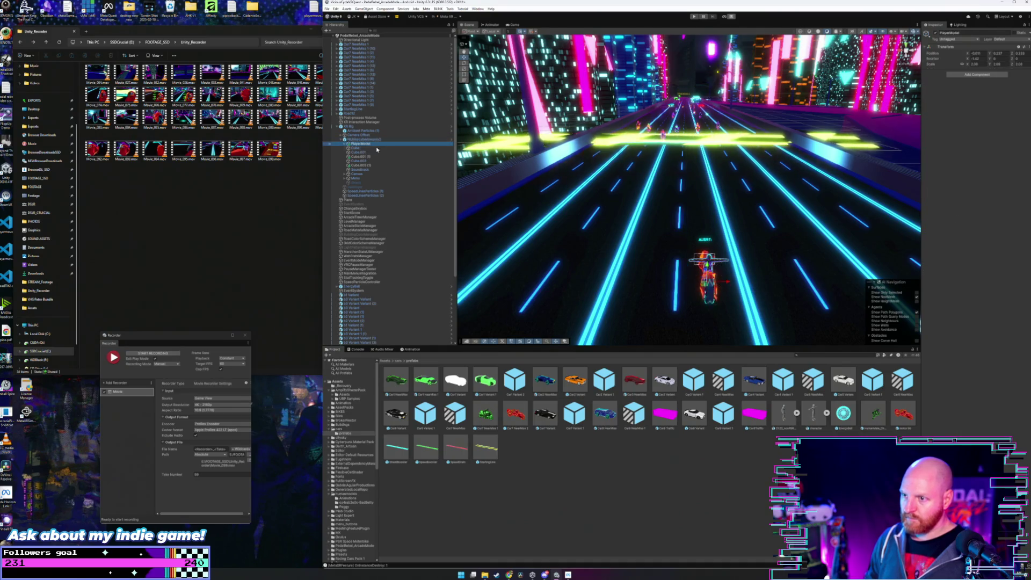
Step: Orbit and zoom the Scene view in on the red bike, then select the XR Rig
mouse_move(698, 258)
left_mouse_down()
mouse_move(691, 274)
mouse_move(654, 260)
left_mouse_up()
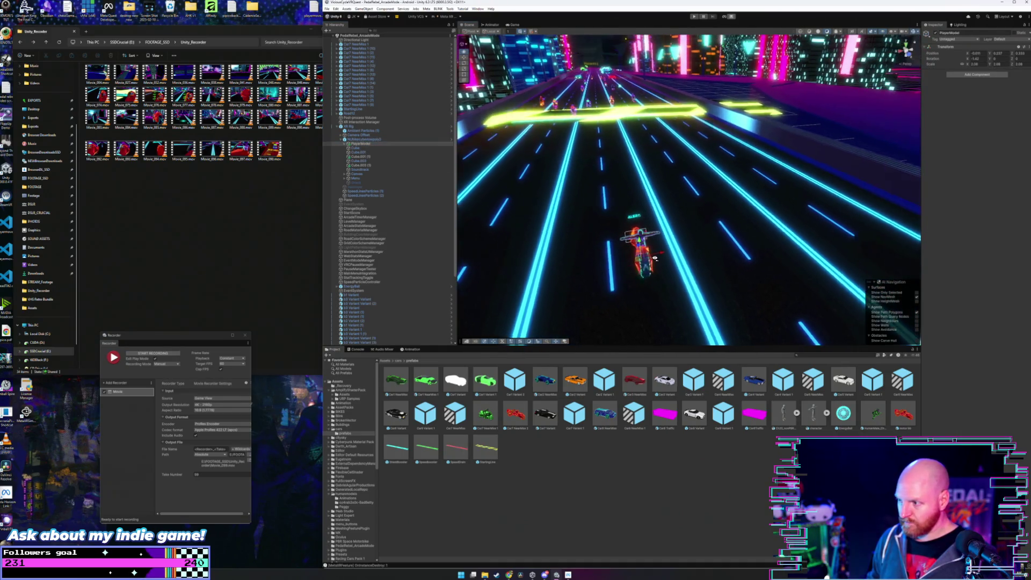
left_click_drag(654, 260, 755, 263)
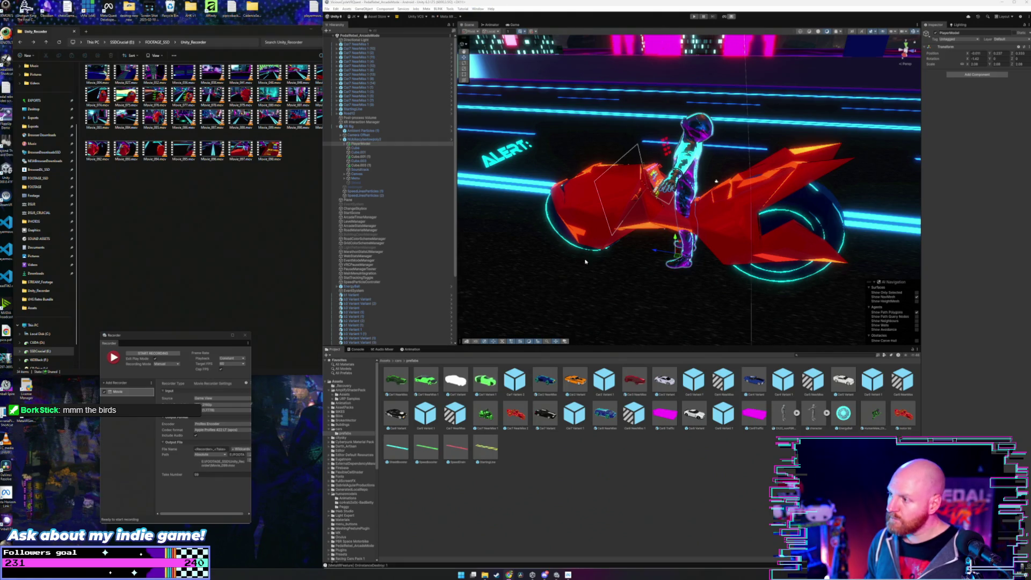
left_click(365, 126)
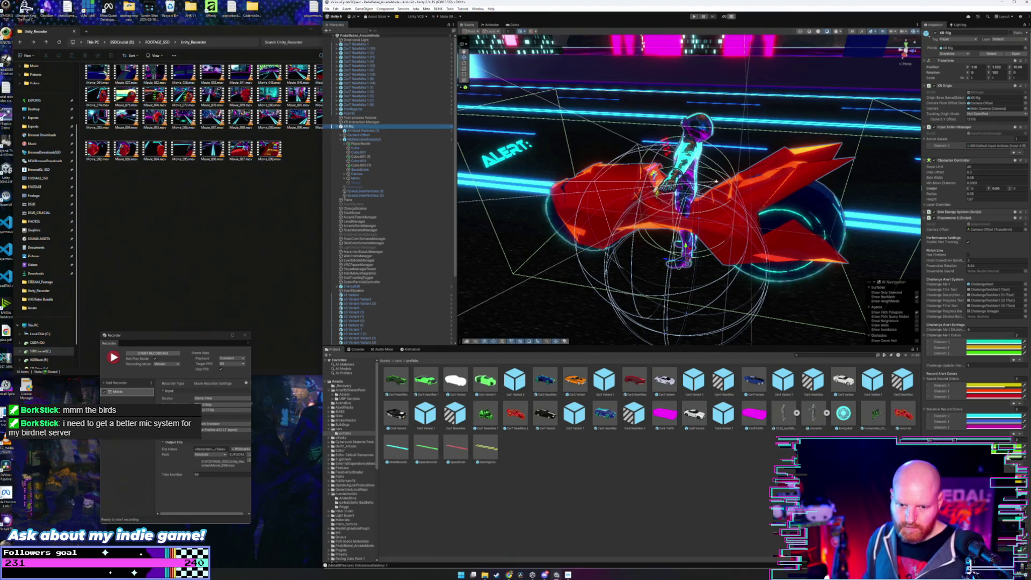
left_click(716, 181)
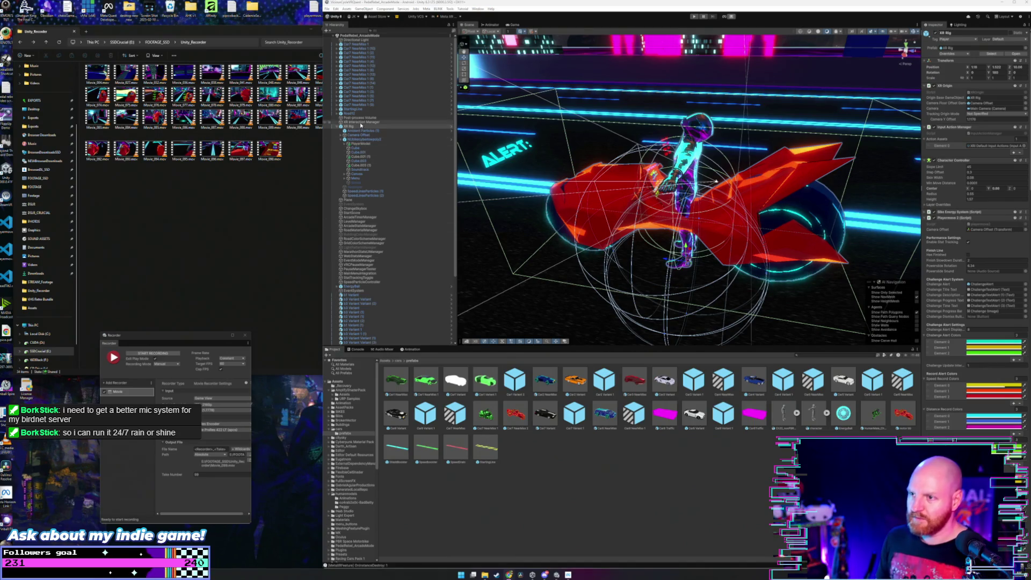
left_click(360, 127)
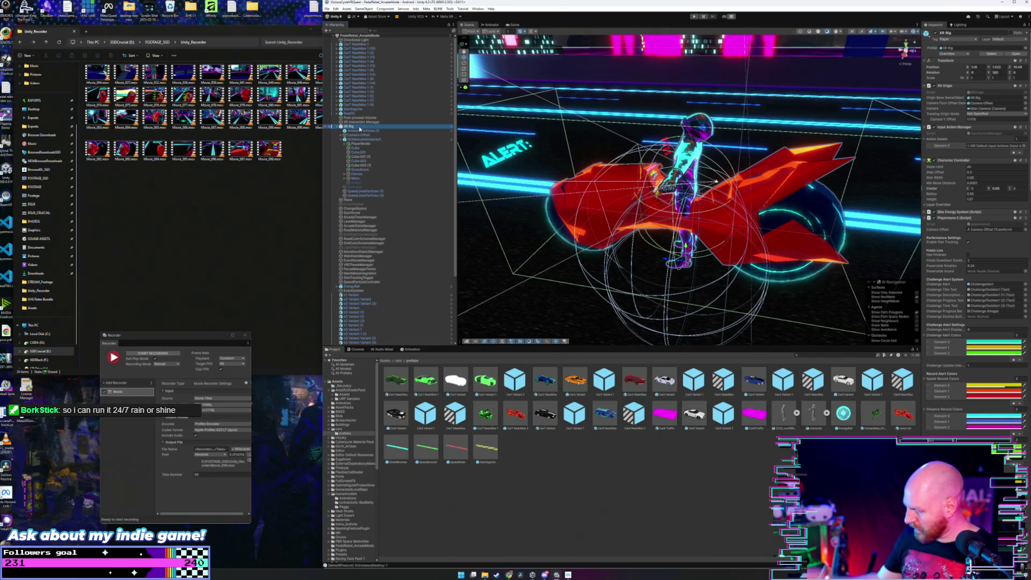
left_click(389, 144)
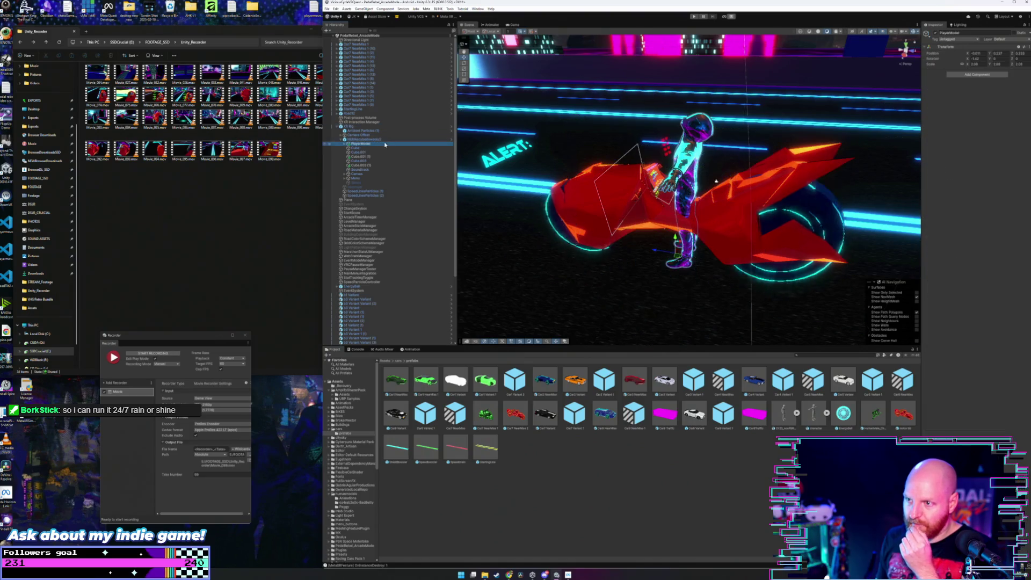
Step: Deactivate PlayerModel in the Inspector so the rider disappears and only the bike remains
left_click(936, 33)
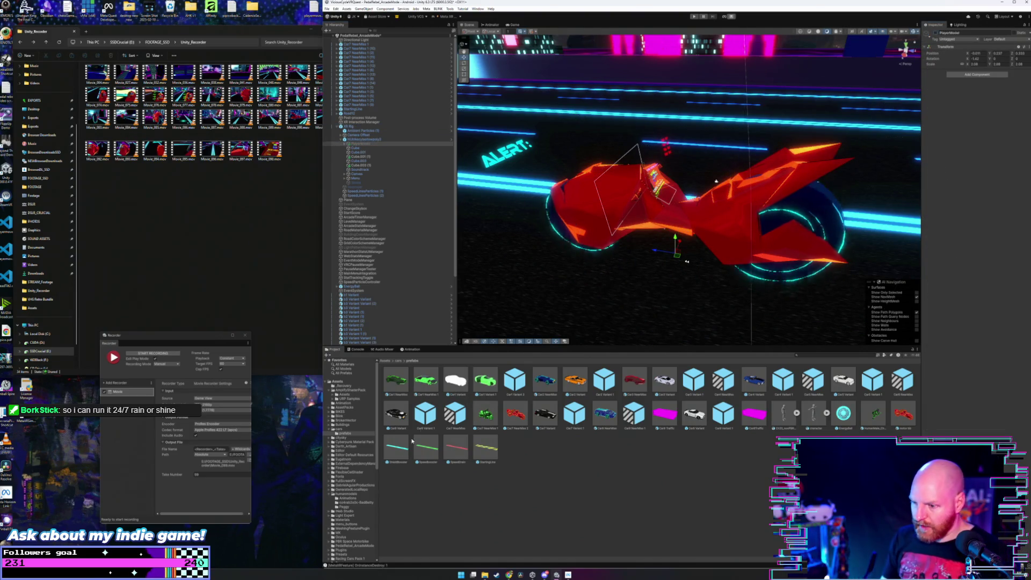
scroll(359, 458, "down", 2)
scroll(359, 458, "down", 3)
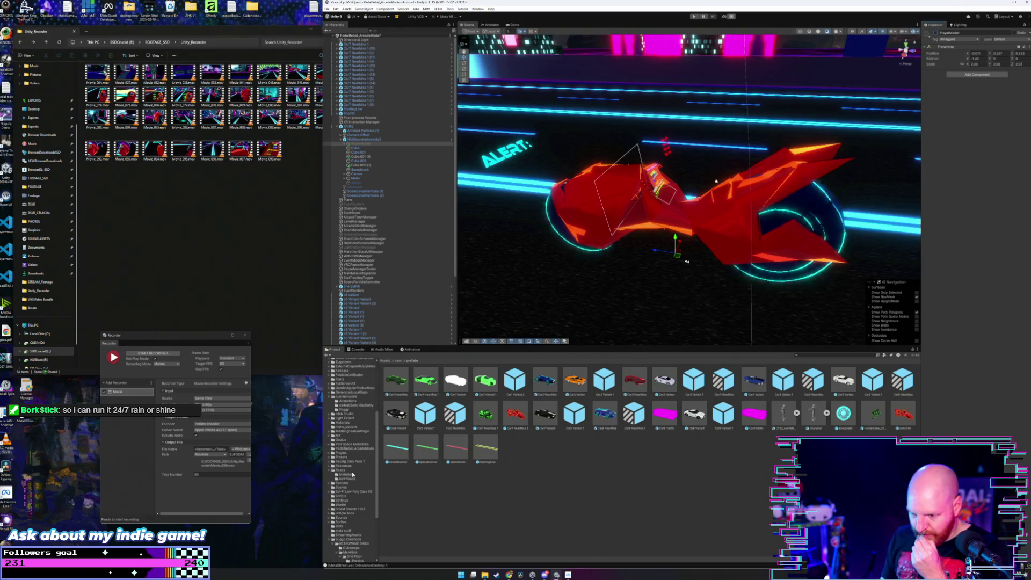
scroll(353, 428, "up", 3)
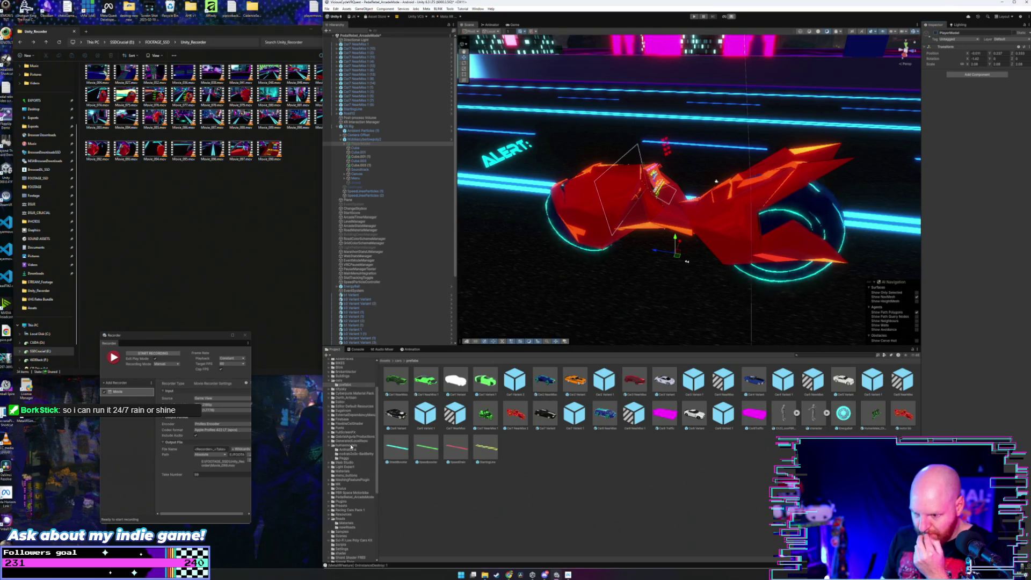
scroll(354, 462, "down", 4)
Step: Browse the Grid Floor > _Presets materials, then orbit the view behind the bike
left_click(371, 540)
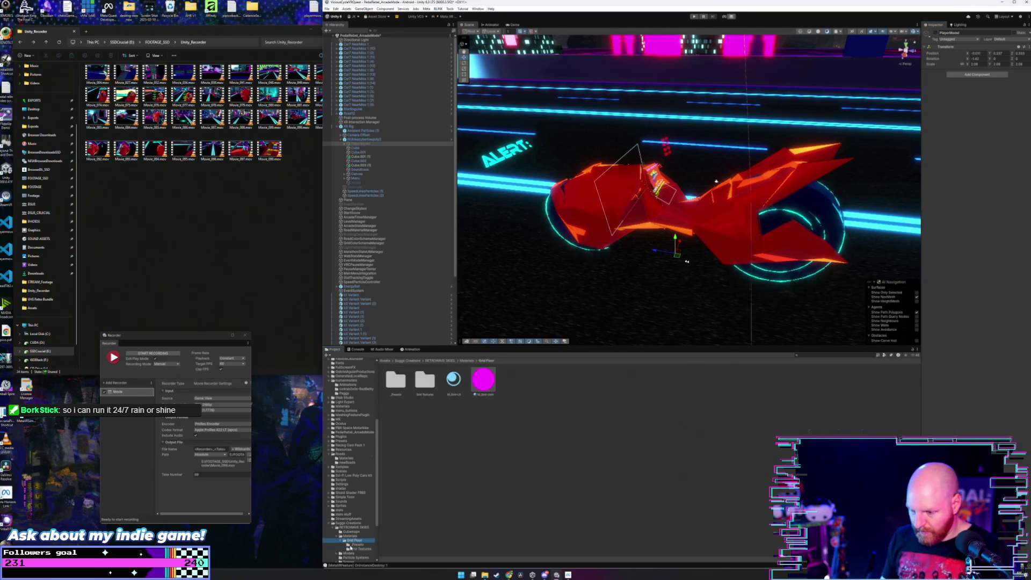
left_click(356, 545)
right_click(664, 477)
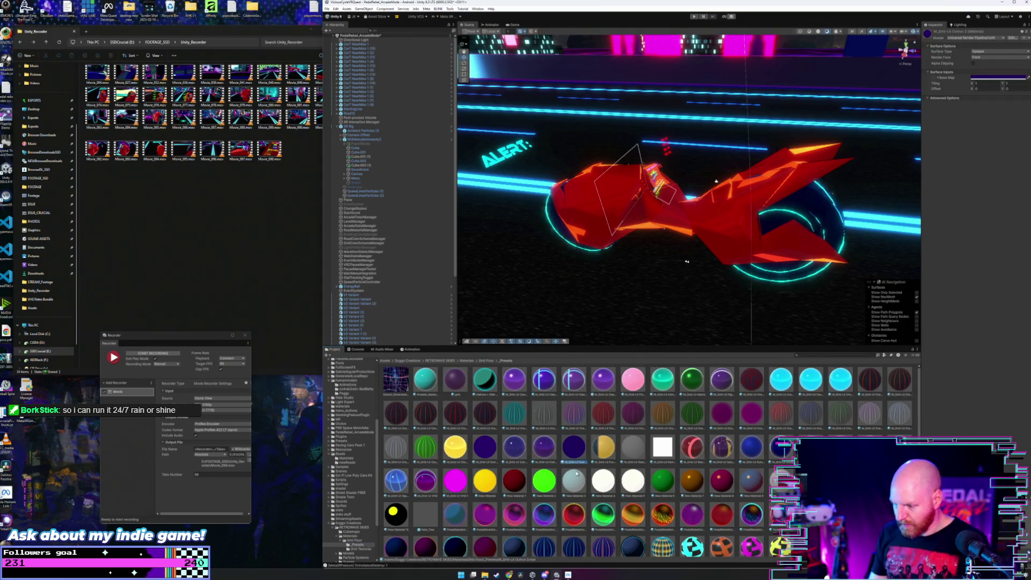
key("Escape")
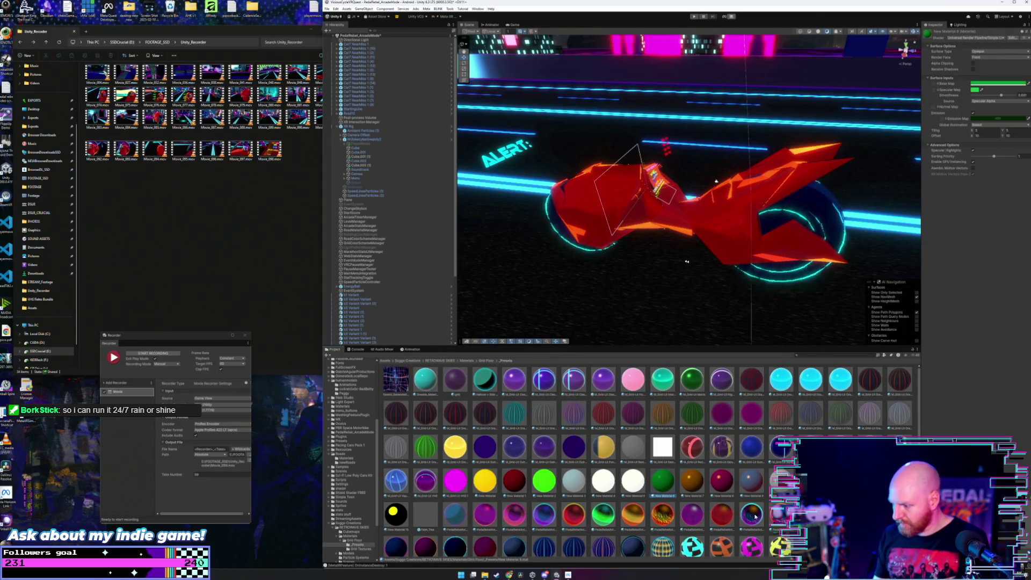
scroll(709, 507, "down", 2)
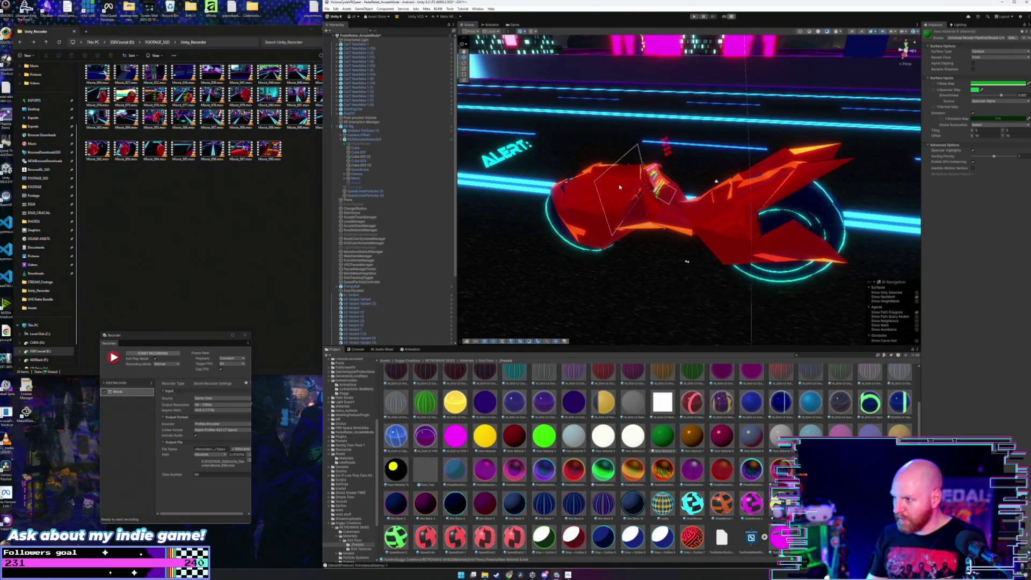
mouse_move(619, 187)
left_mouse_down()
mouse_move(572, 227)
mouse_move(688, 173)
mouse_move(673, 165)
left_mouse_up()
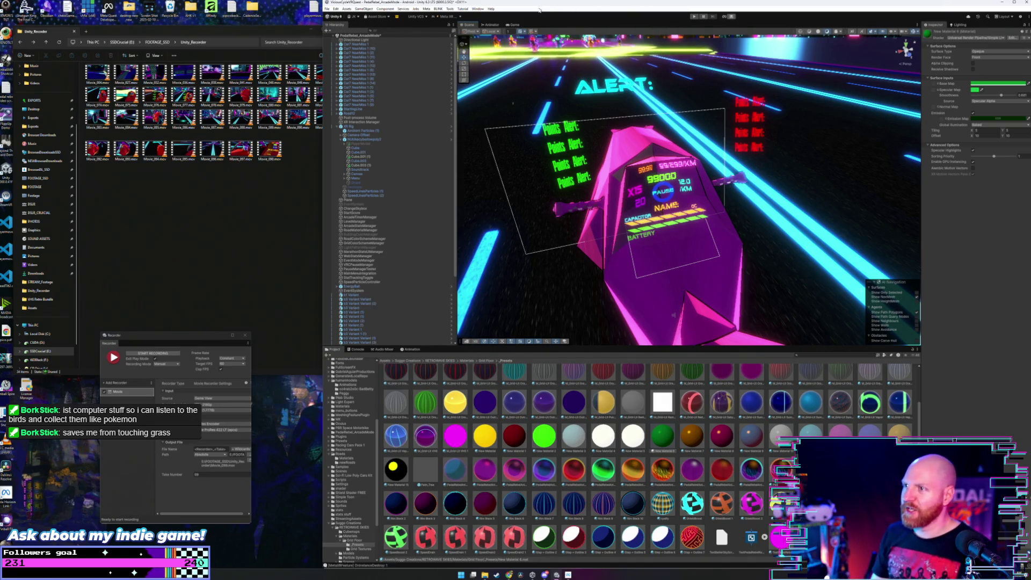
Step: Choose File > Save As... to bring up the Save Scene dialog
left_click(328, 9)
left_click(328, 9)
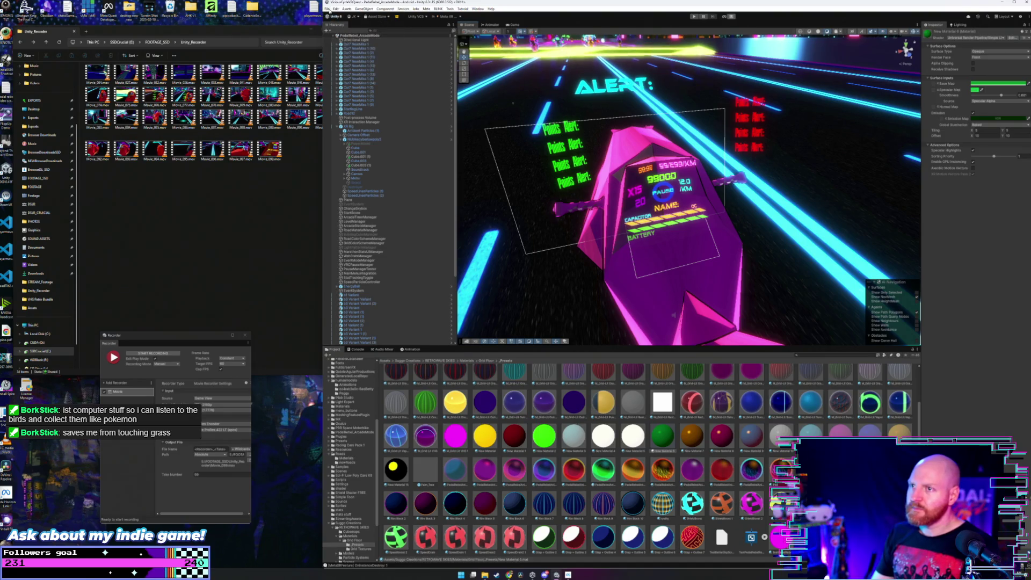
left_click(327, 9)
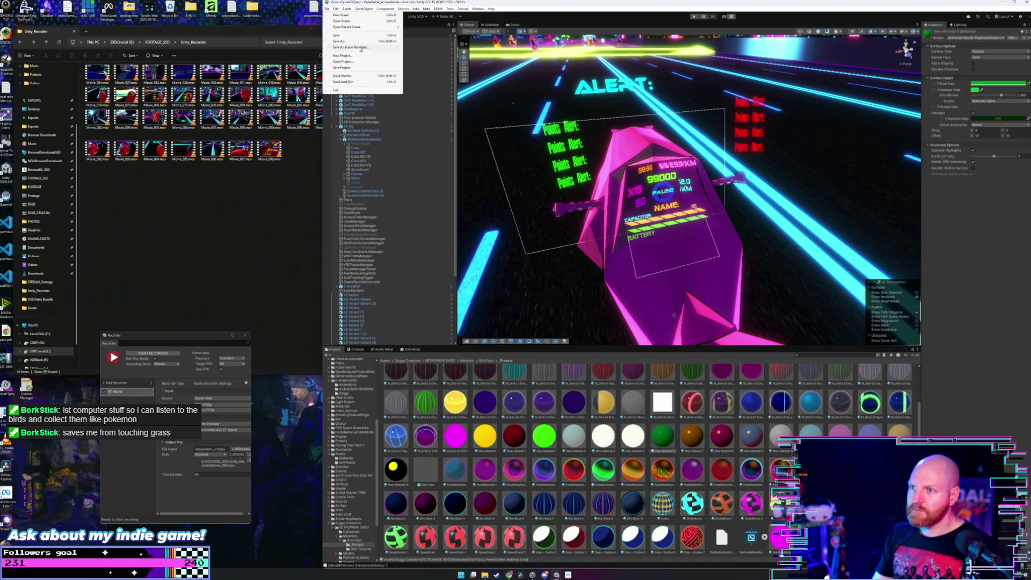
left_click(361, 43)
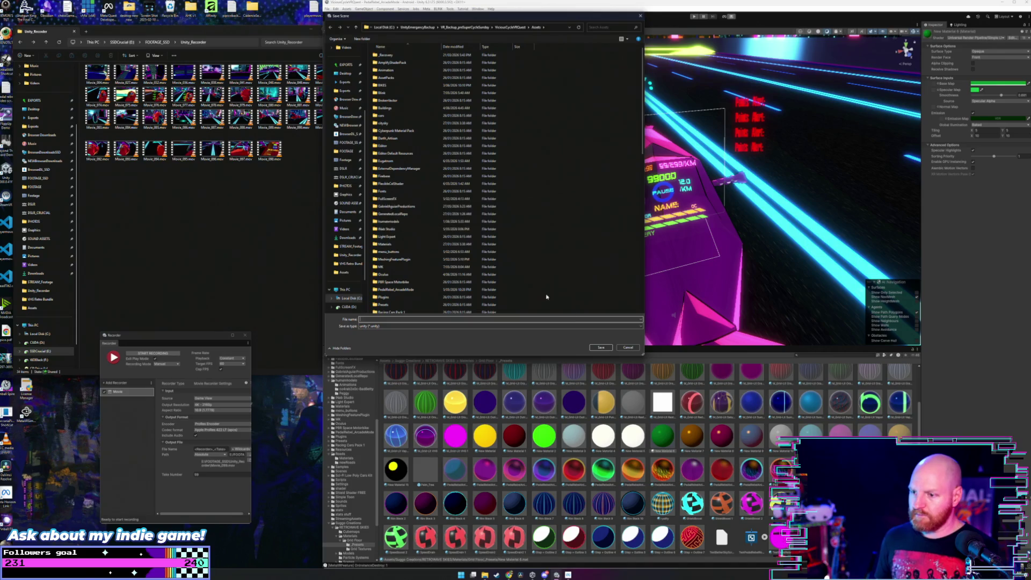
Step: Cancel the Save Scene dialog, leaving the scene unsaved
left_click(625, 348)
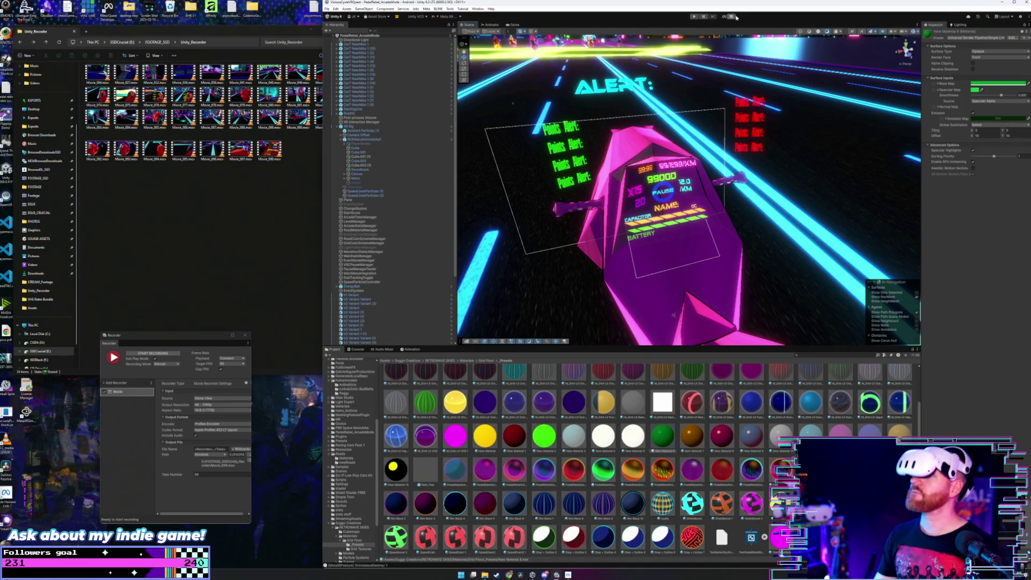
Step: Start a Recorder capture, putting the neon race into Play mode
left_click(162, 353)
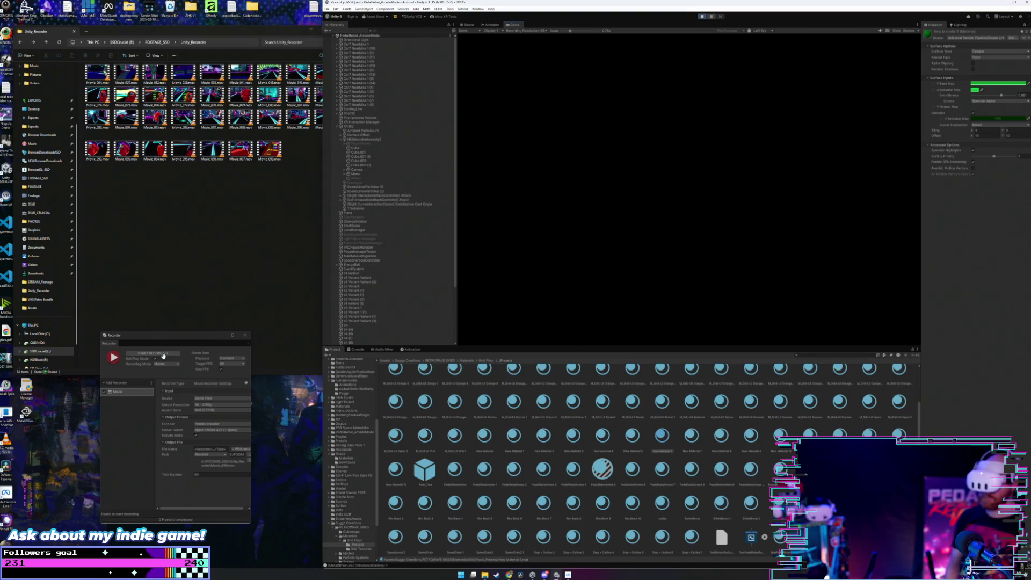
Step: Record a gameplay clip to Movie_099.mov, then apply the green material to the ship
left_click(163, 356)
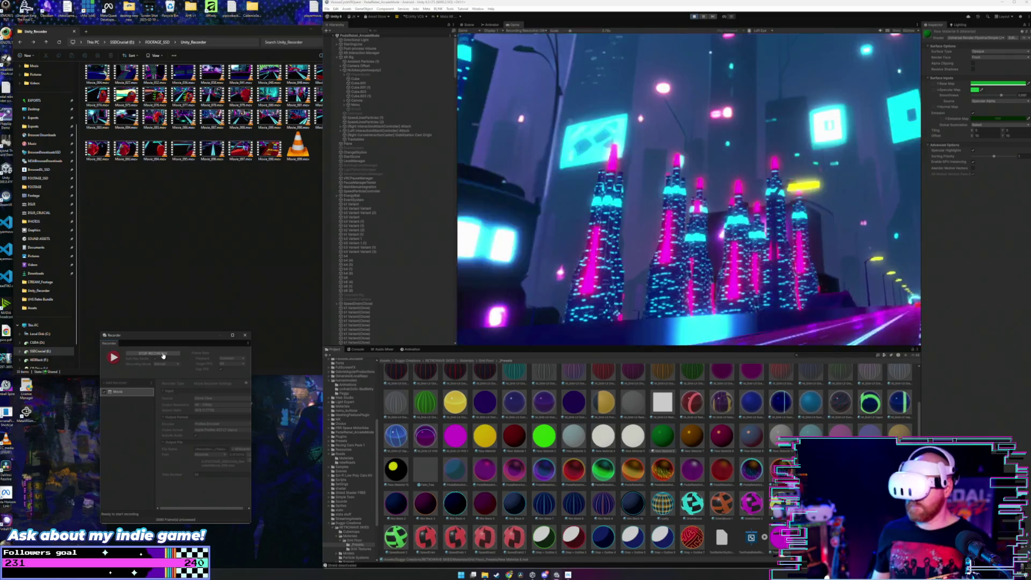
left_click(154, 354)
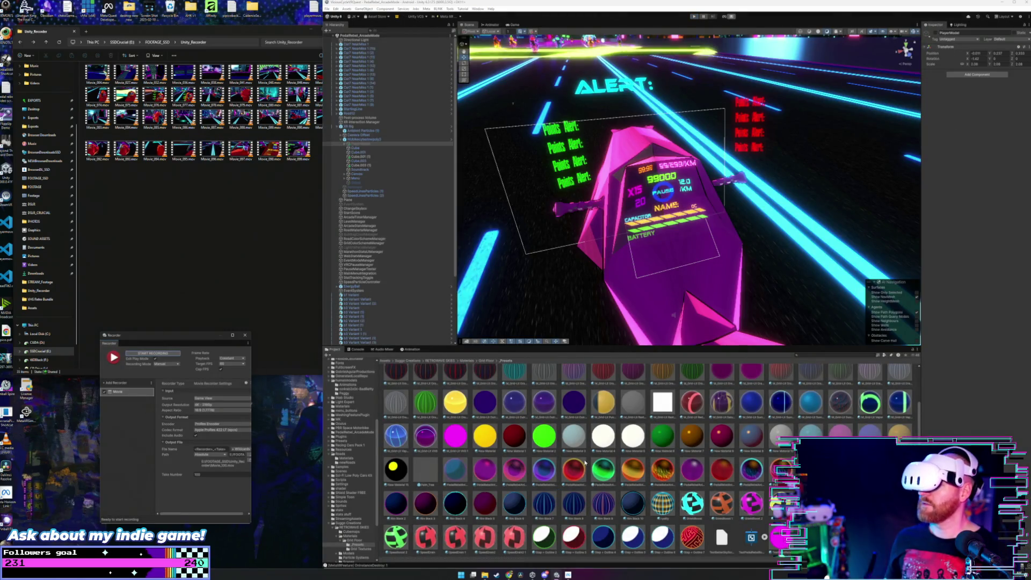
left_click_drag(599, 478, 671, 231)
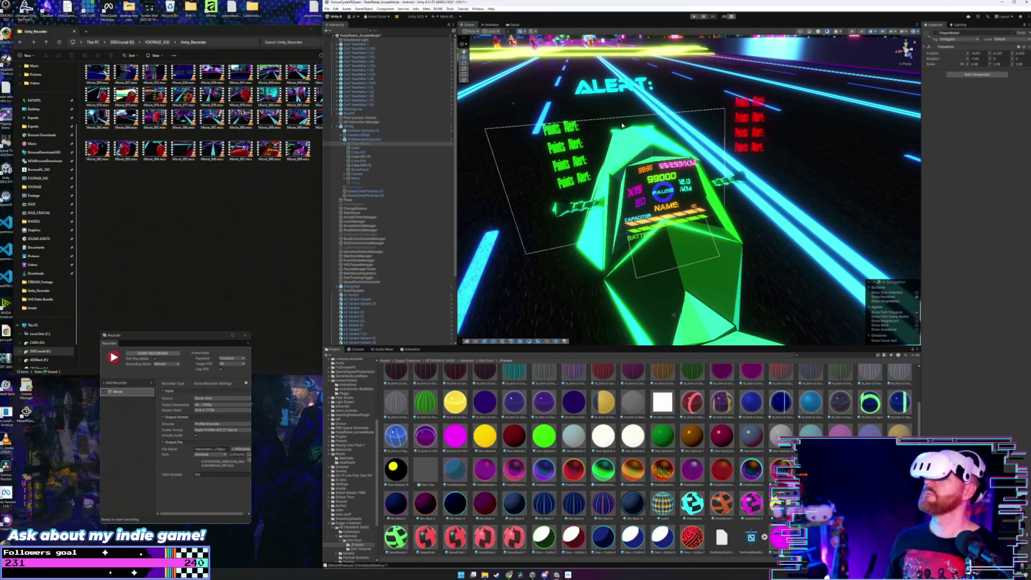
Step: Delete the Car7 NearMiss traffic cars from the scene
left_click_drag(622, 125, 596, 151)
left_click(358, 44)
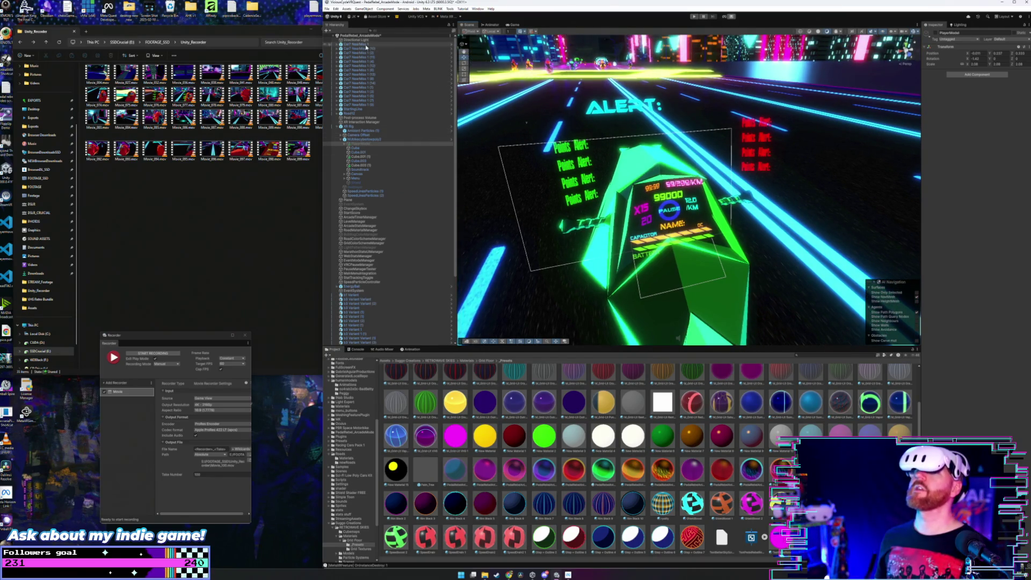
left_click(367, 105, "shift")
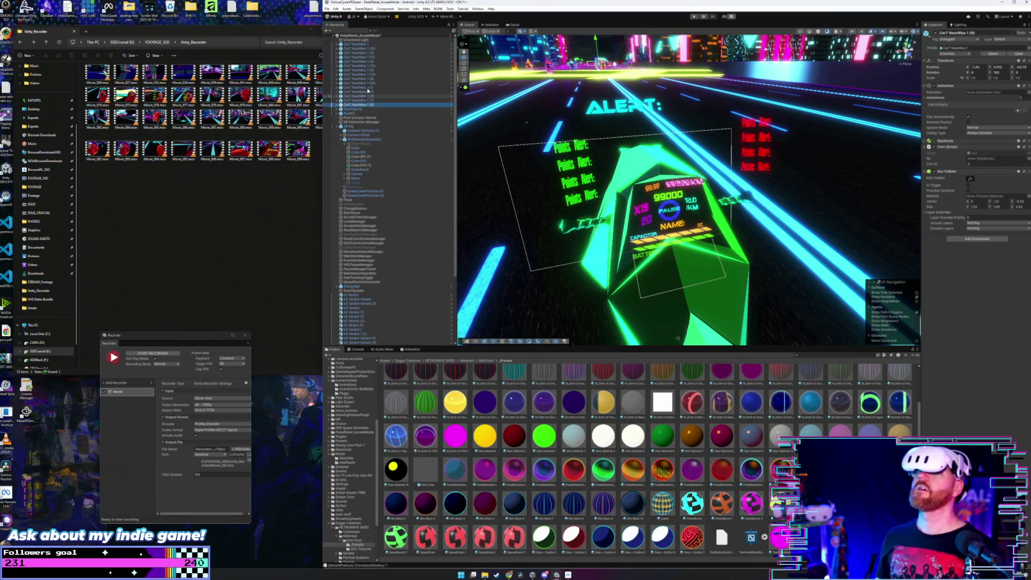
left_click(374, 105, "shift")
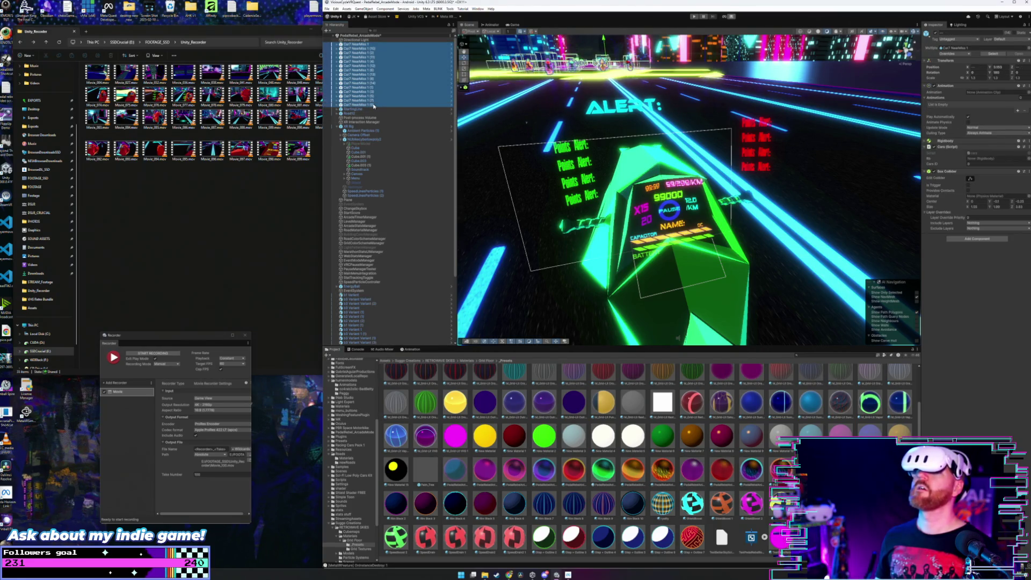
key("Delete")
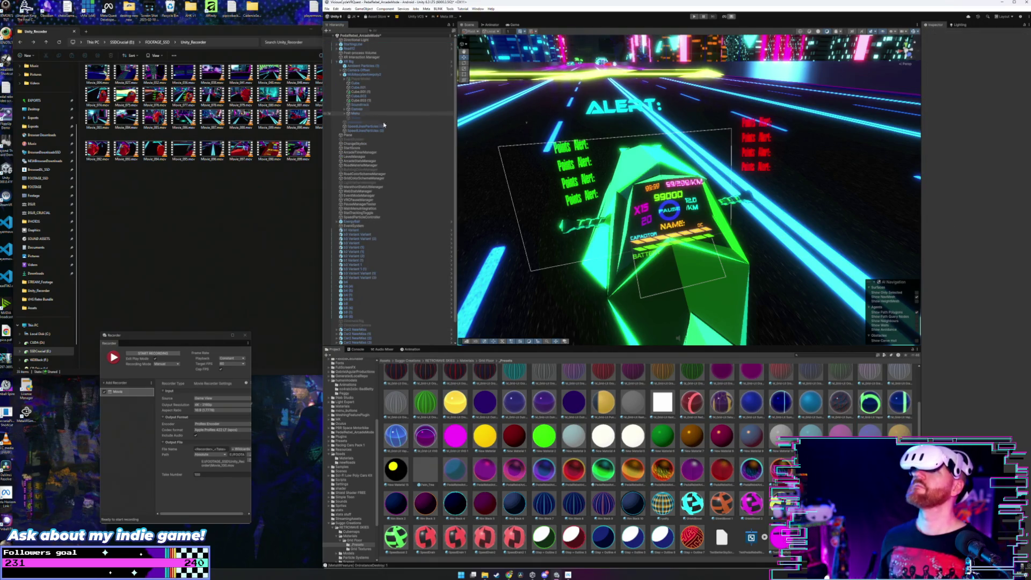
Step: Delete Car2 through Car8 NearMiss, then start a new gameplay recording
scroll(387, 174, "down", 1)
left_click(371, 309)
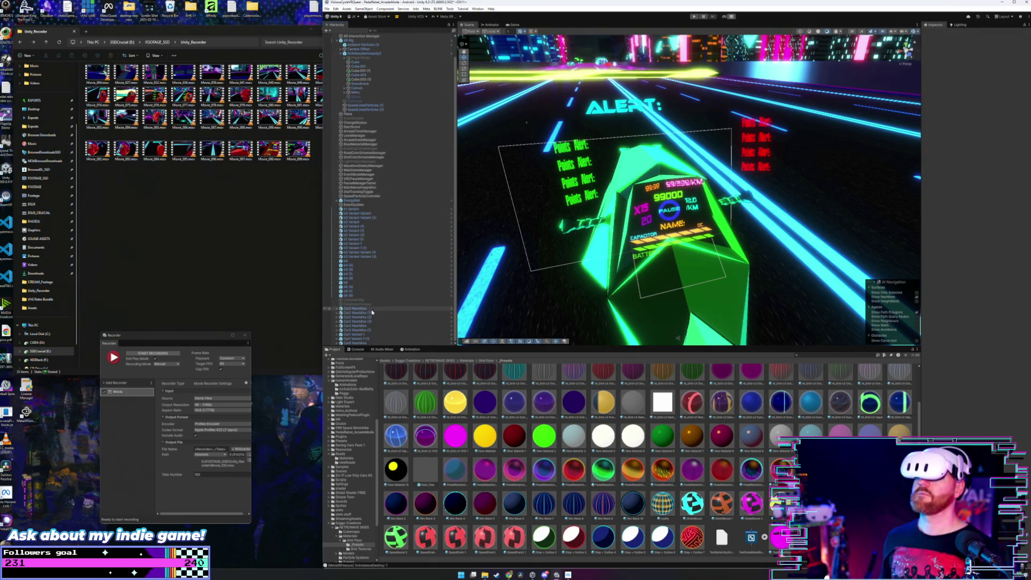
left_click(365, 342, "shift")
key("Delete")
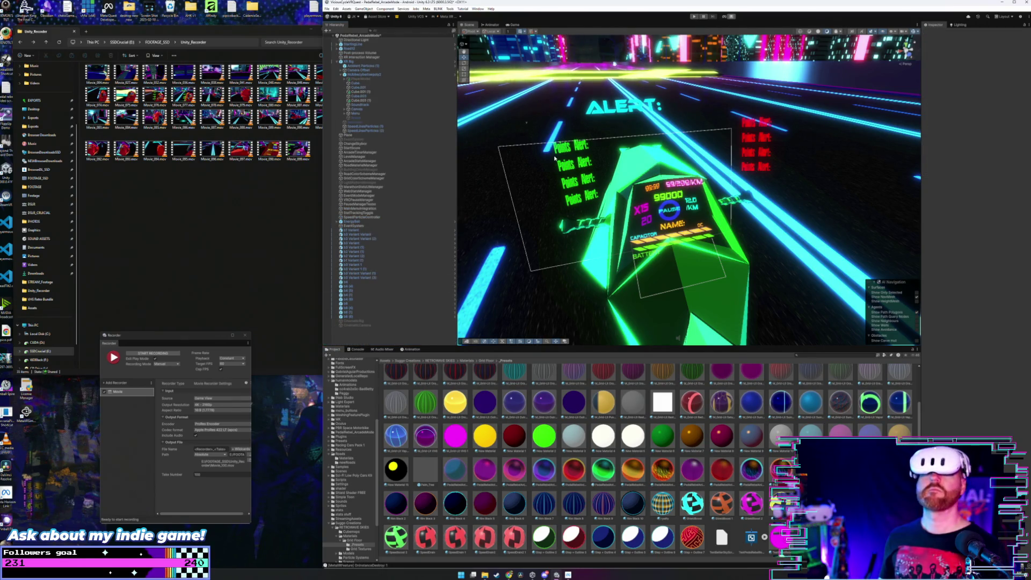
left_click(167, 353)
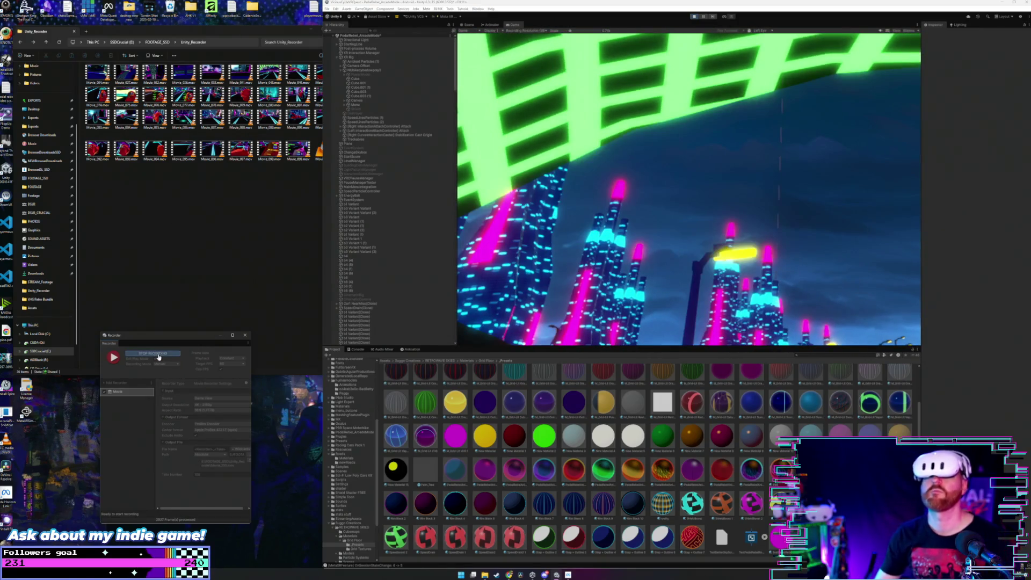
Step: Stop the Recorder capture of the neon race and exit Play mode
left_click(158, 358)
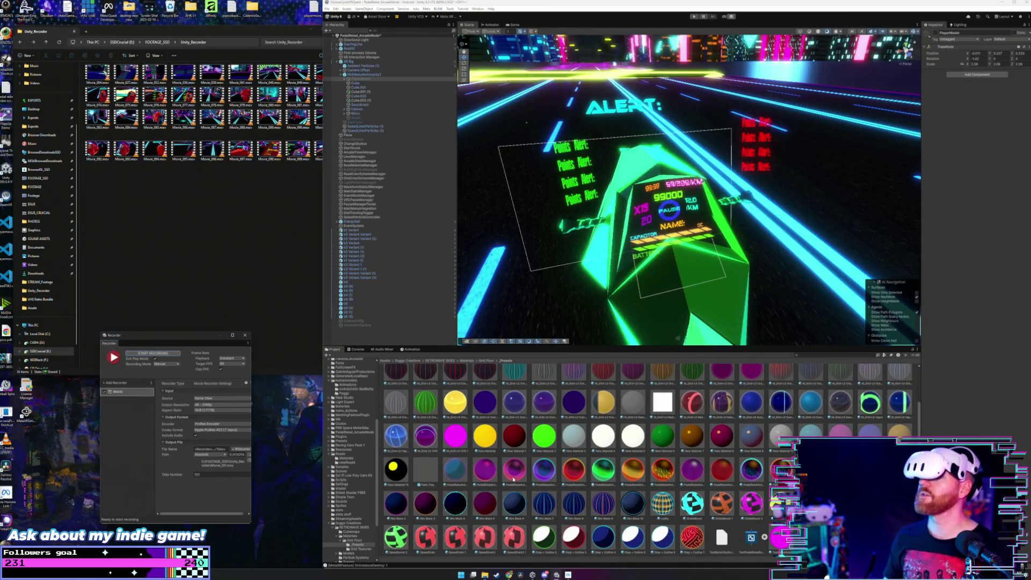
Step: Try pink, orange, dark green-edged and lime green materials on the bike
left_click_drag(513, 472, 636, 296)
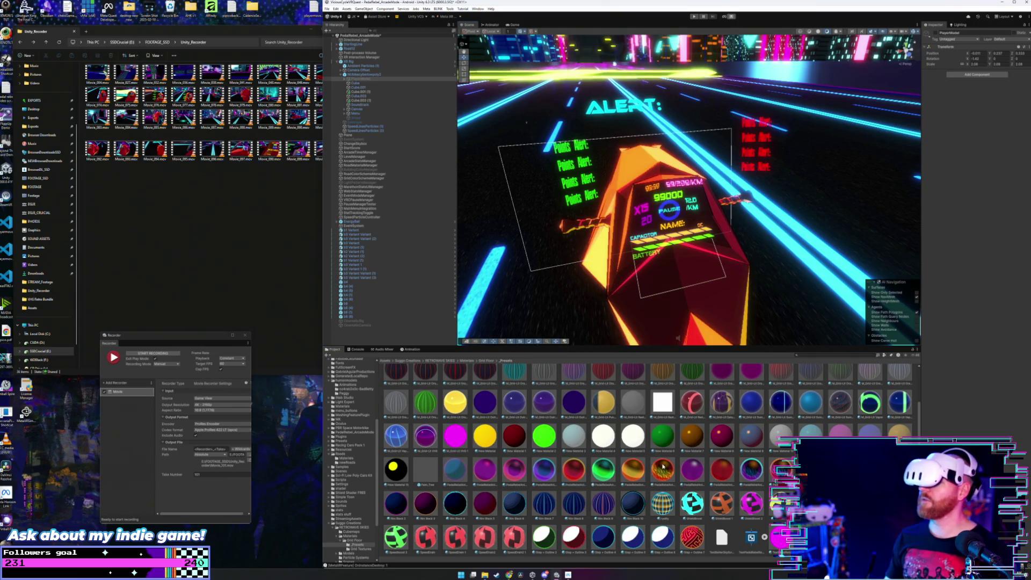
left_click_drag(654, 372, 650, 311)
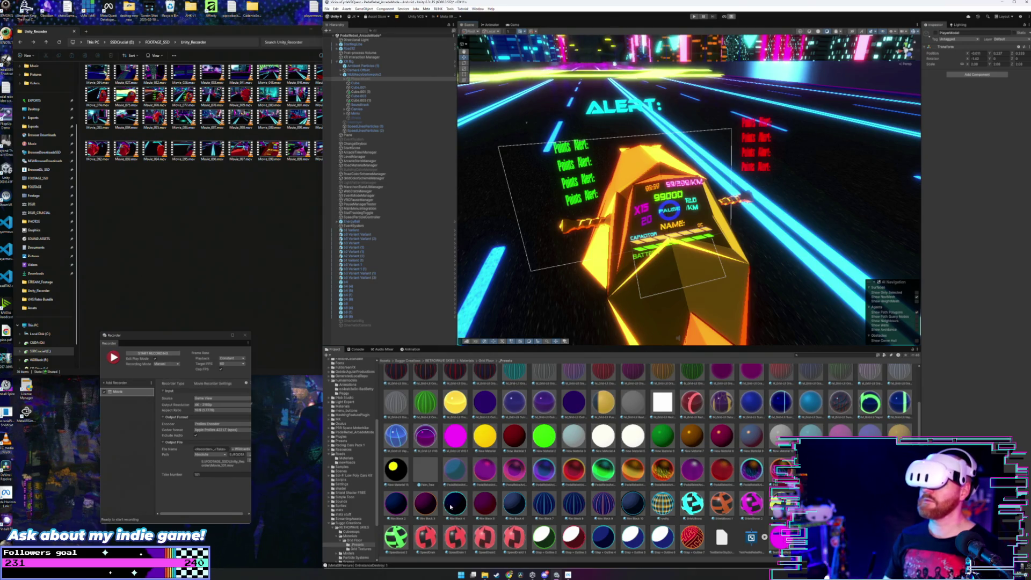
scroll(673, 426, "up", 1)
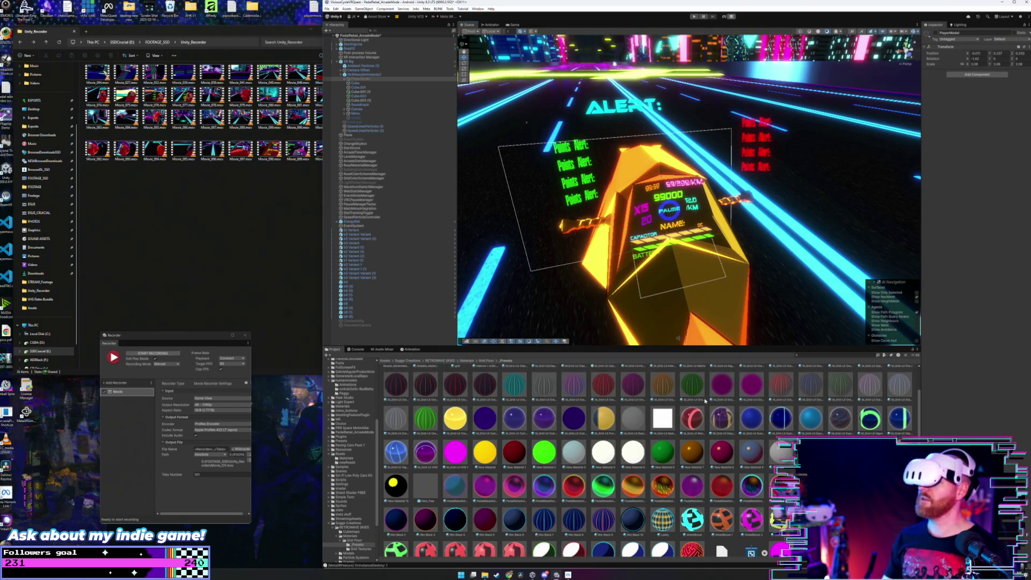
left_click(900, 418)
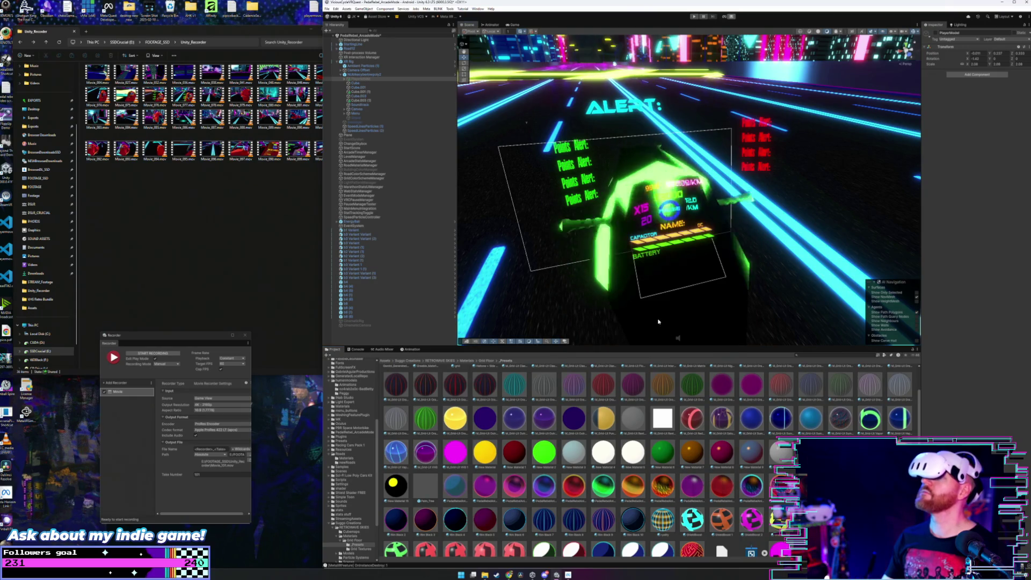
mouse_move(544, 451)
left_mouse_down()
mouse_move(642, 278)
mouse_move(606, 287)
mouse_move(630, 274)
left_mouse_up()
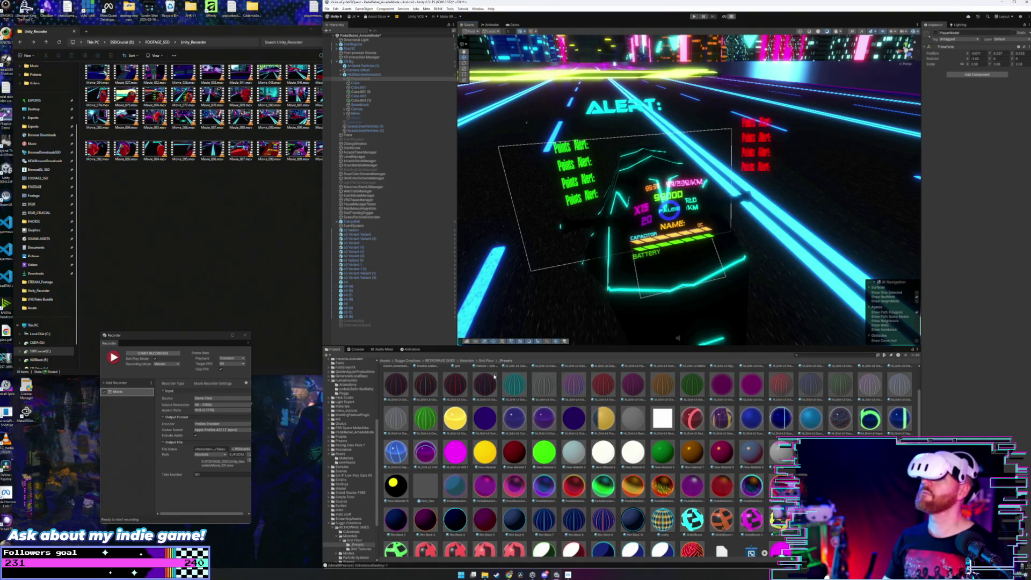
scroll(402, 447, "up", 1)
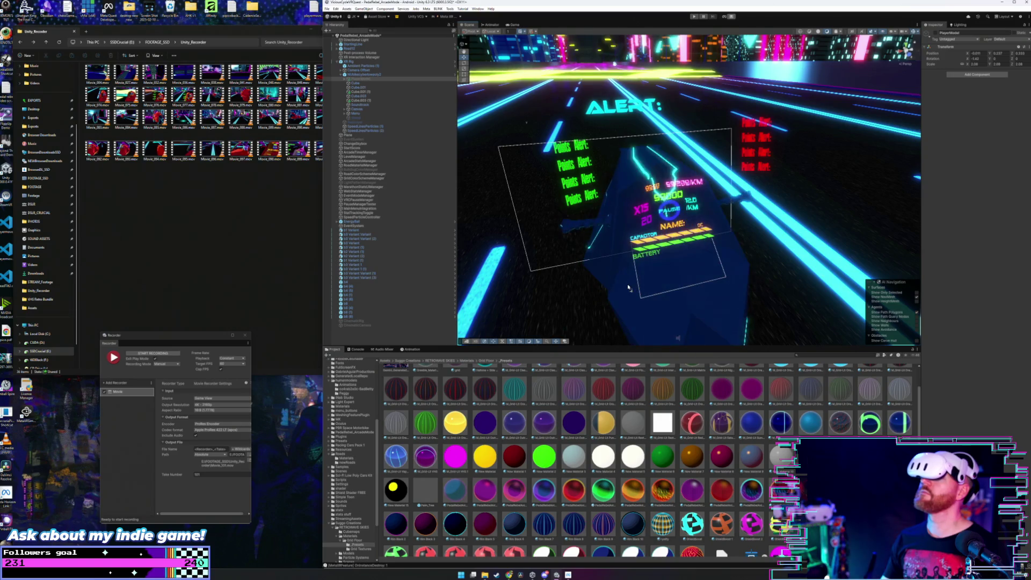
Step: Try solid blue, light blue grid and dark indigo materials, settle on one, and start recording
left_click_drag(638, 279, 623, 293)
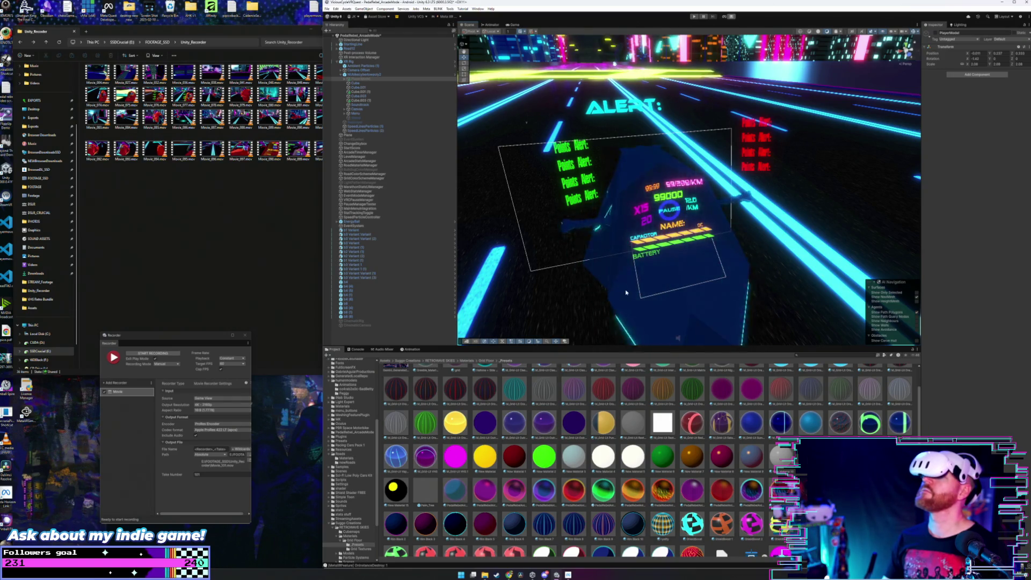
left_click(400, 459)
mouse_move(402, 460)
left_mouse_down()
mouse_move(630, 262)
mouse_move(628, 298)
mouse_move(636, 292)
left_mouse_up()
left_click_drag(491, 417, 633, 288)
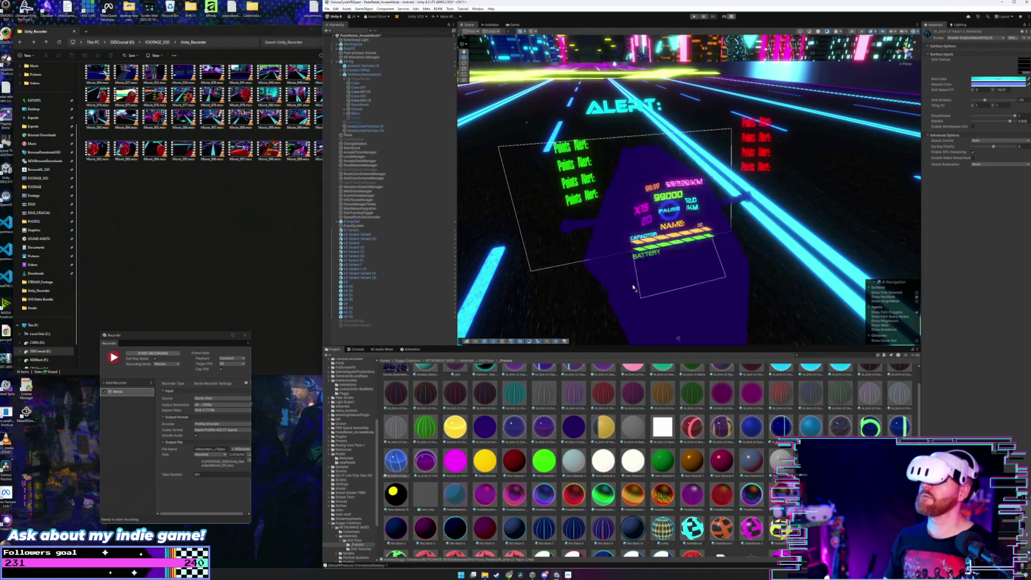
scroll(527, 475, "down", 1)
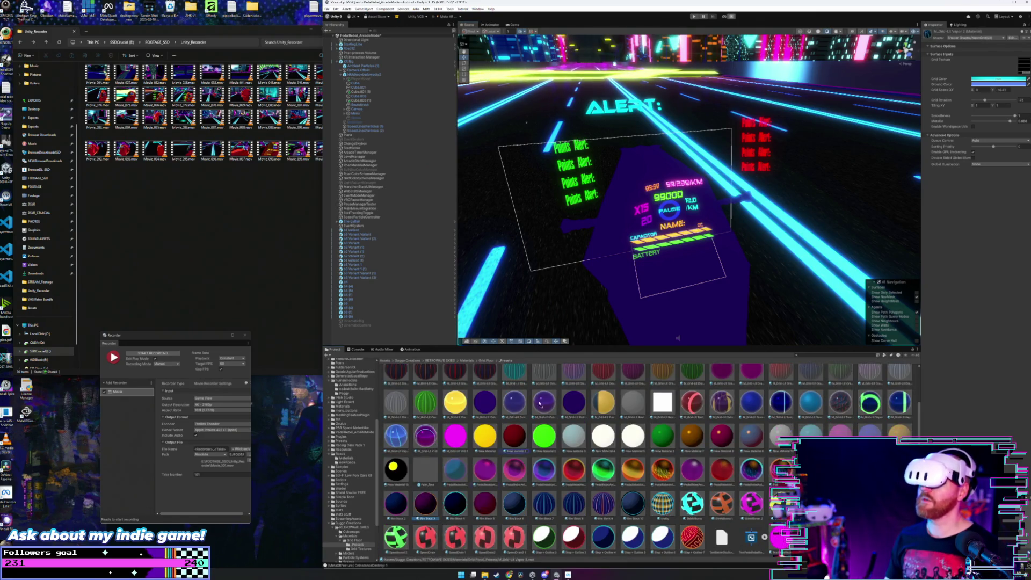
left_click_drag(396, 435, 626, 293)
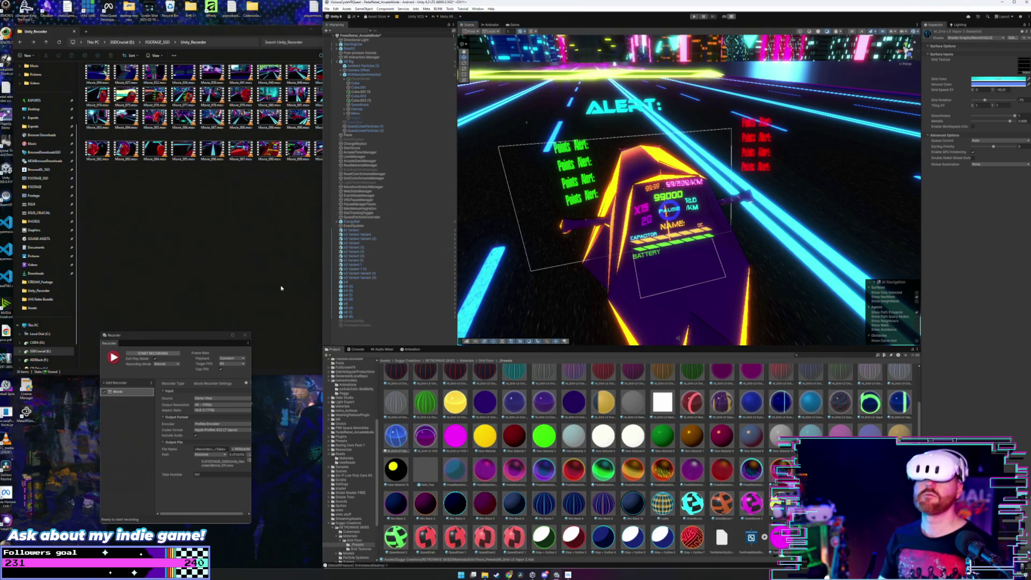
left_click(153, 353)
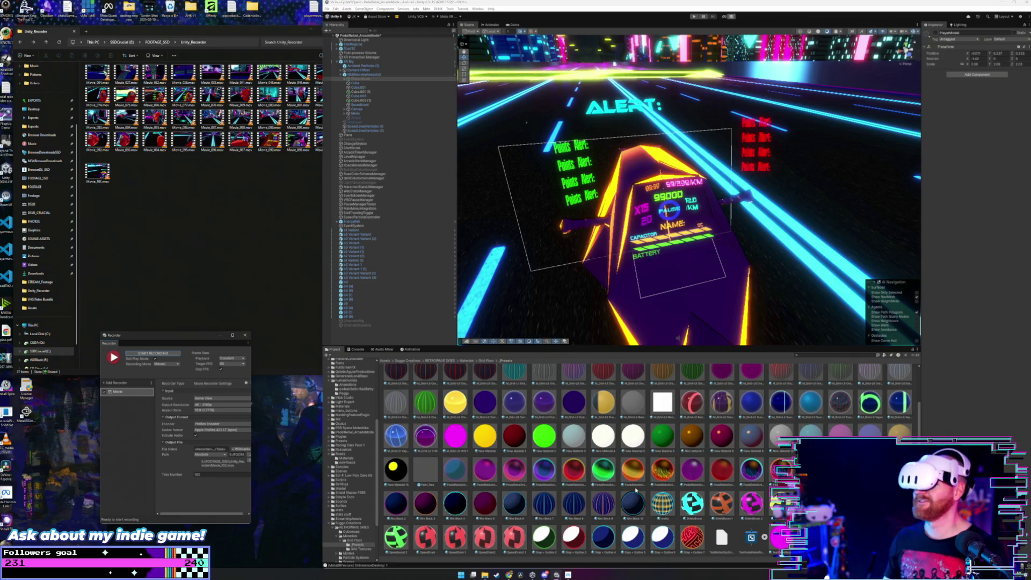
Step: Try pink-magenta, red and orange-yellow streaked materials on the bike
left_click_drag(698, 473, 656, 294)
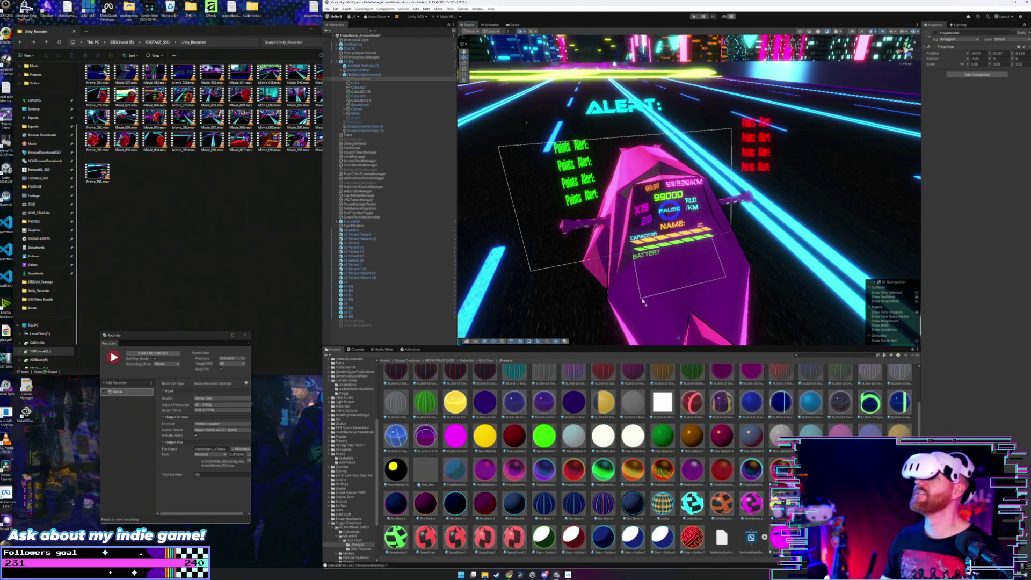
left_click_drag(722, 467, 692, 342)
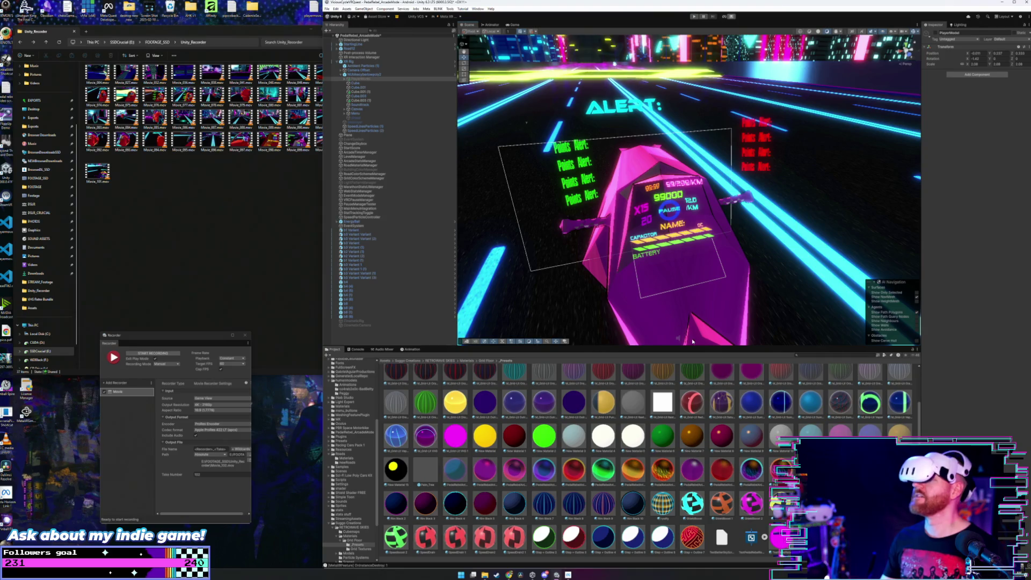
left_click_drag(662, 469, 649, 311)
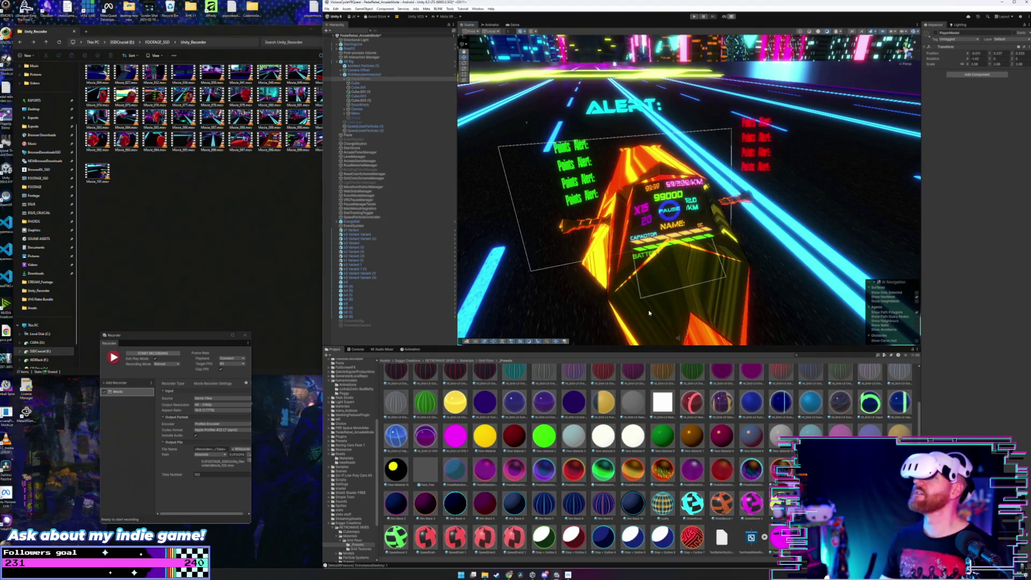
Step: Apply the cyan and purple material and record a gameplay clip to a new movie file
left_click_drag(760, 463, 633, 308)
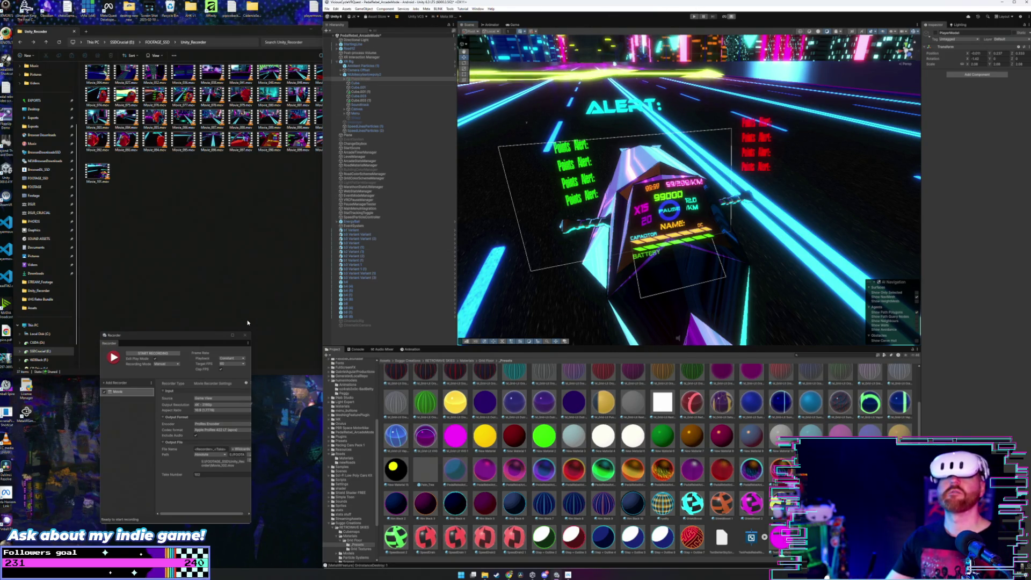
left_click(160, 352)
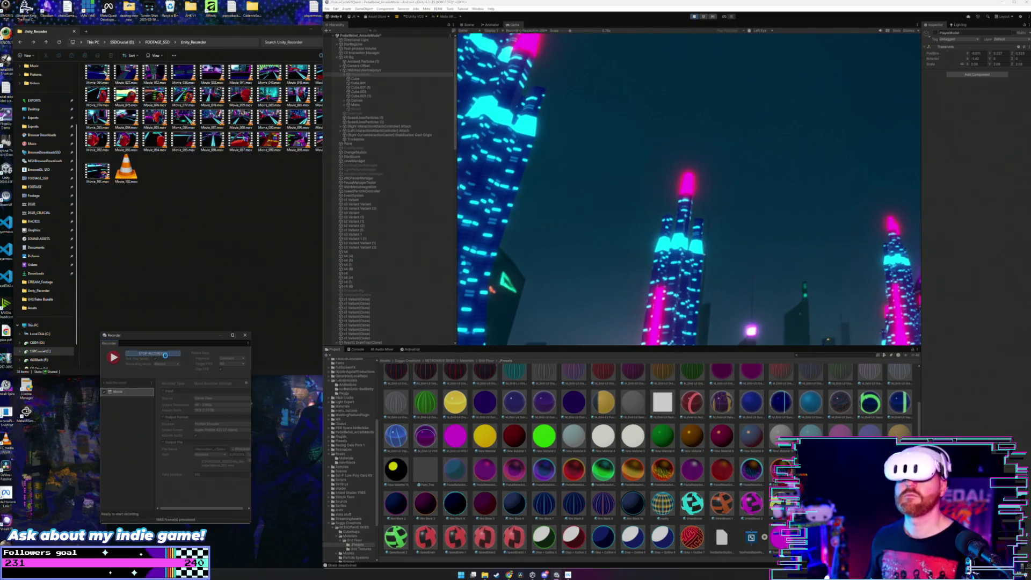
left_click(165, 355)
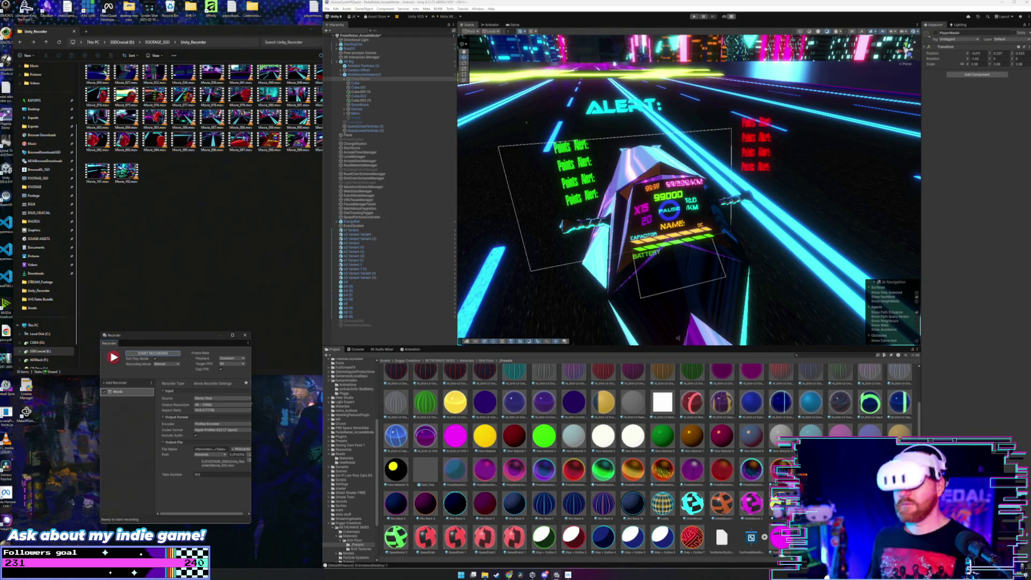
Step: Check the recordings folder, then orbit the Scene view to look straight behind the bike
left_click(184, 211)
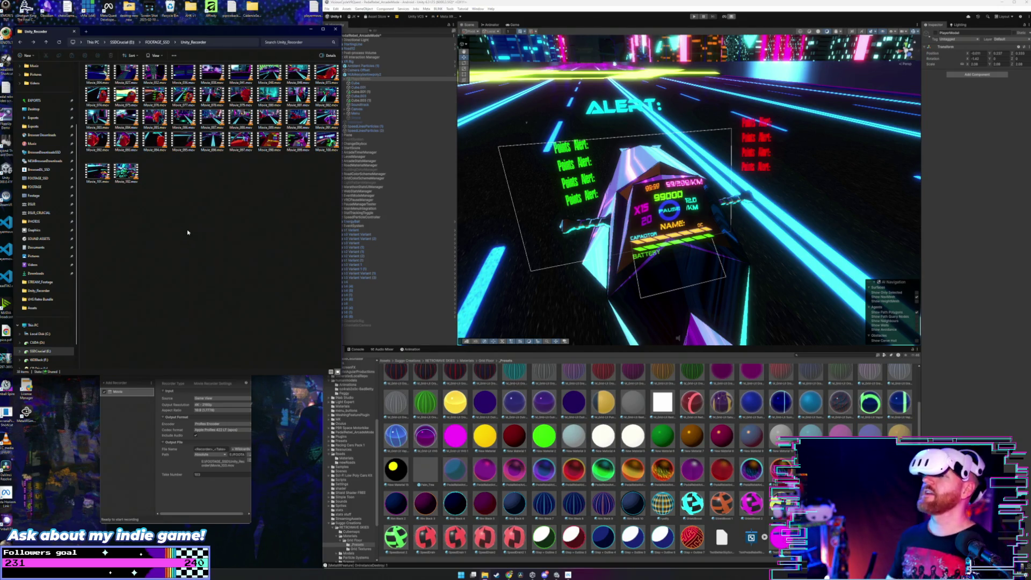
left_click(601, 502)
mouse_move(616, 337)
left_mouse_down()
mouse_move(626, 246)
mouse_move(655, 264)
mouse_move(689, 262)
mouse_move(630, 279)
mouse_move(655, 135)
left_mouse_up()
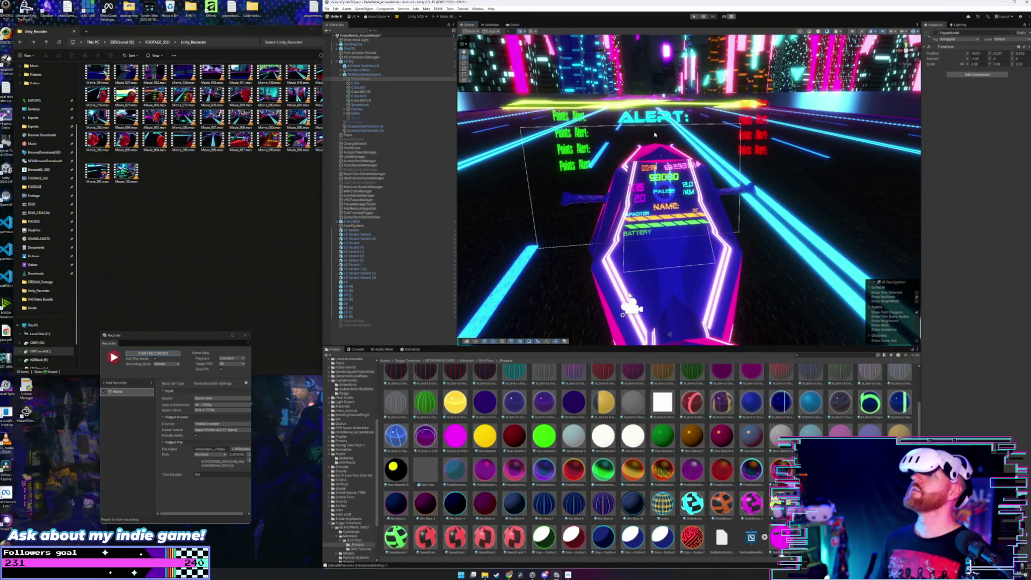
Step: Record another clip, then apply the red and white material and start a new recording
left_click(165, 355)
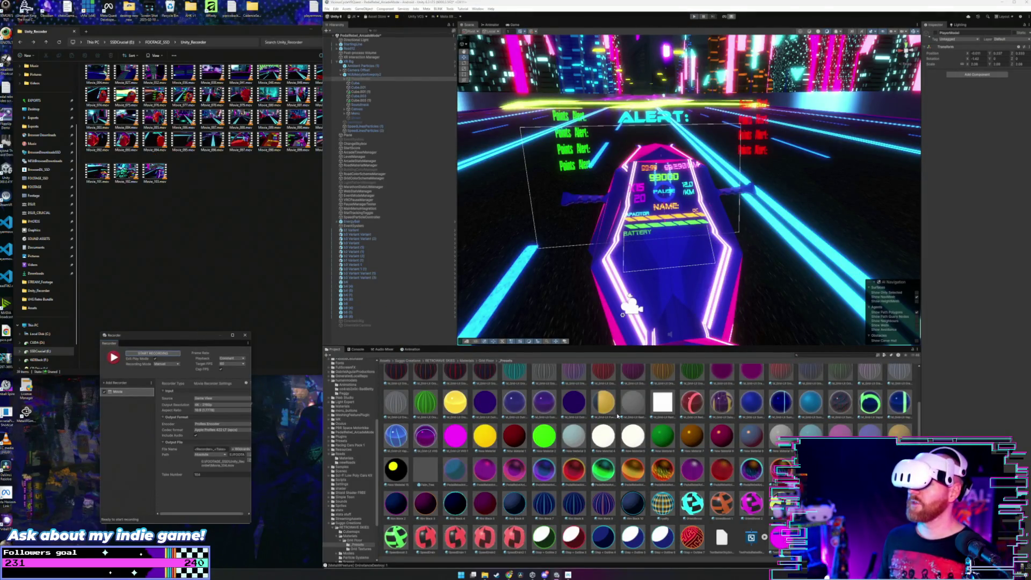
left_click_drag(692, 404, 611, 265)
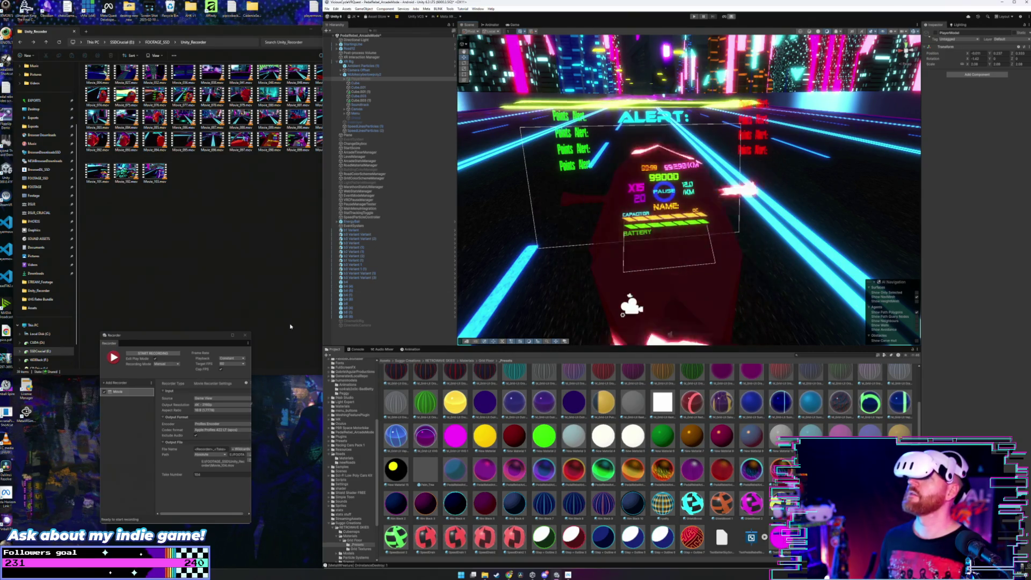
left_click(157, 354)
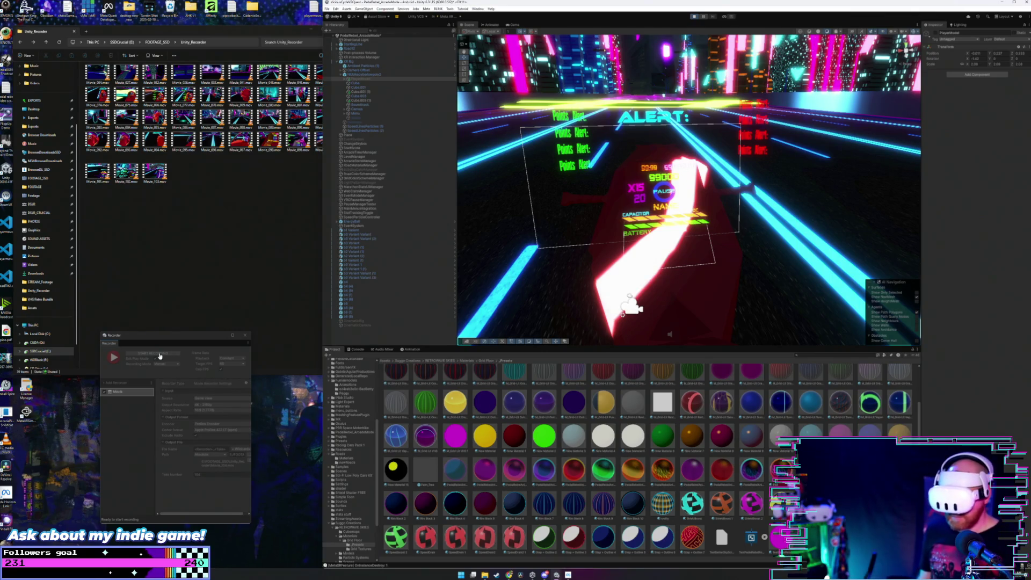
left_click(160, 354)
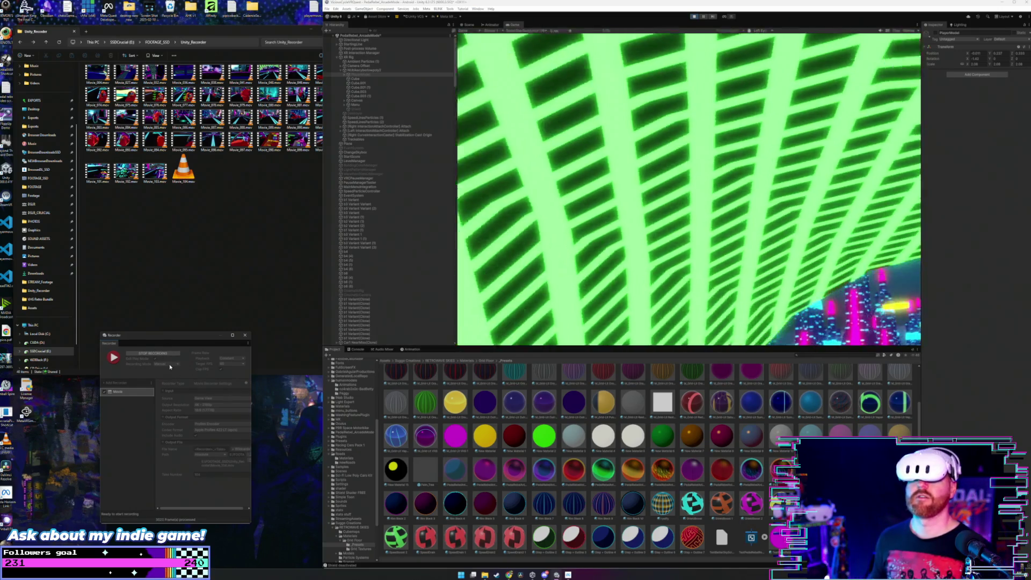
Step: Refresh the Unity_Recorder folder of recorded clips and return to Unity
left_click(194, 259)
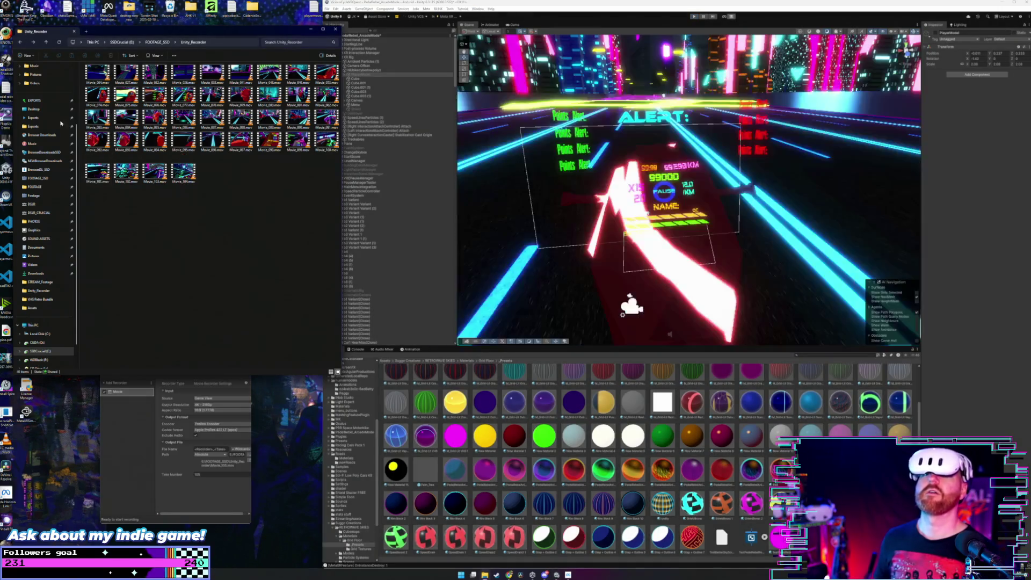
left_click(93, 45)
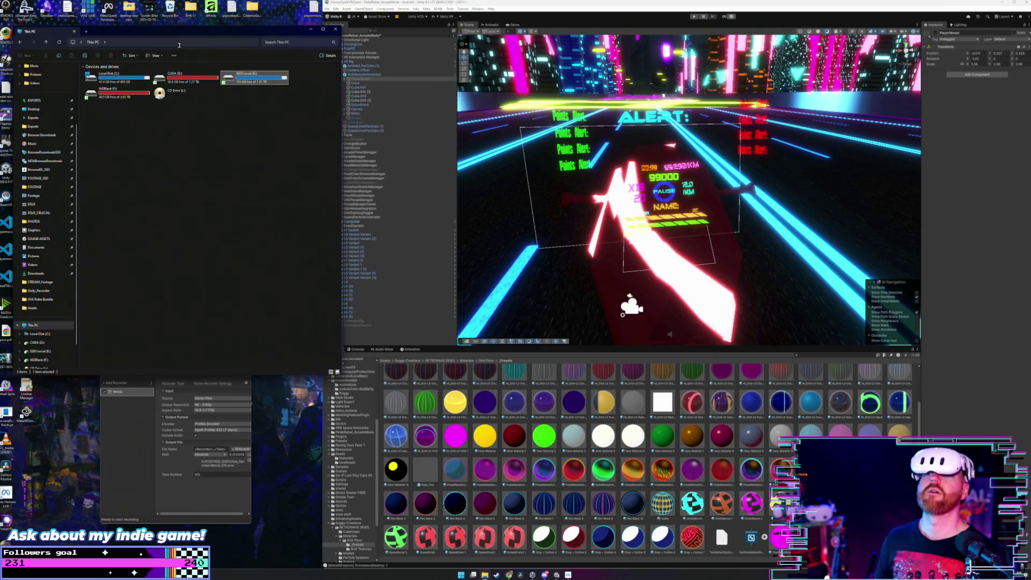
left_click(34, 43)
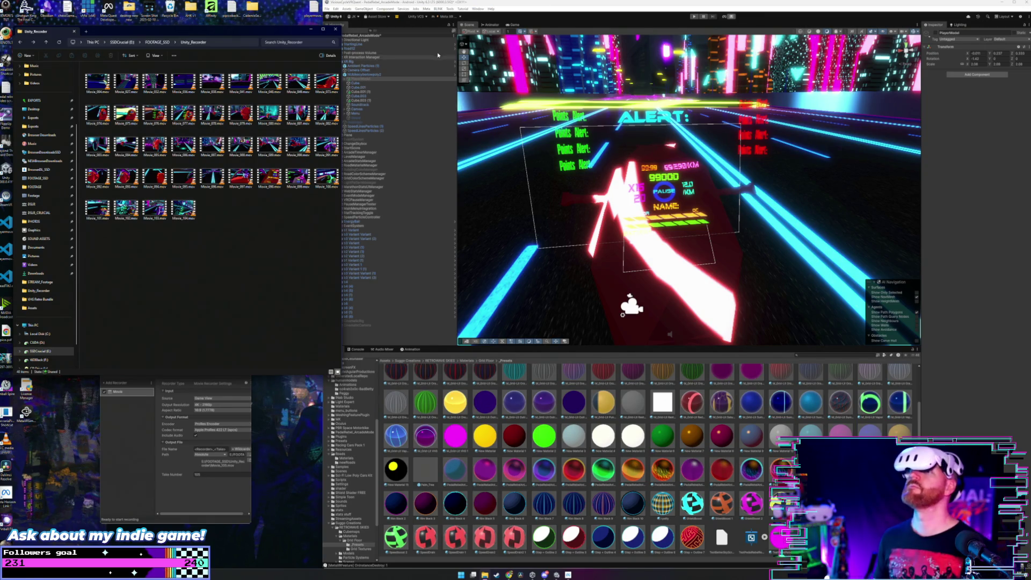
left_click(512, 2)
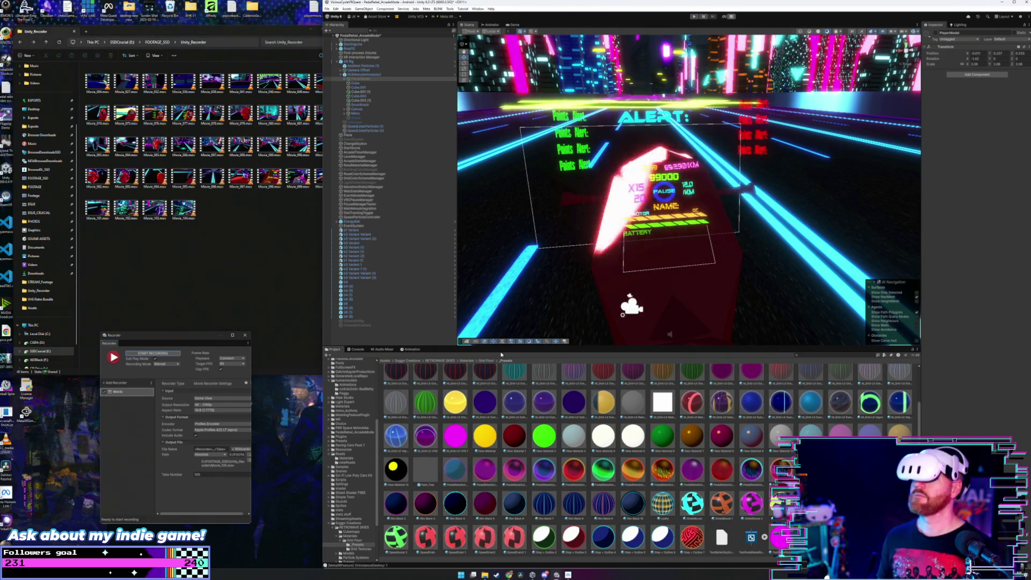
Step: Apply the purple material to the player bike, save the project and close Unity
left_click_drag(684, 472, 623, 278)
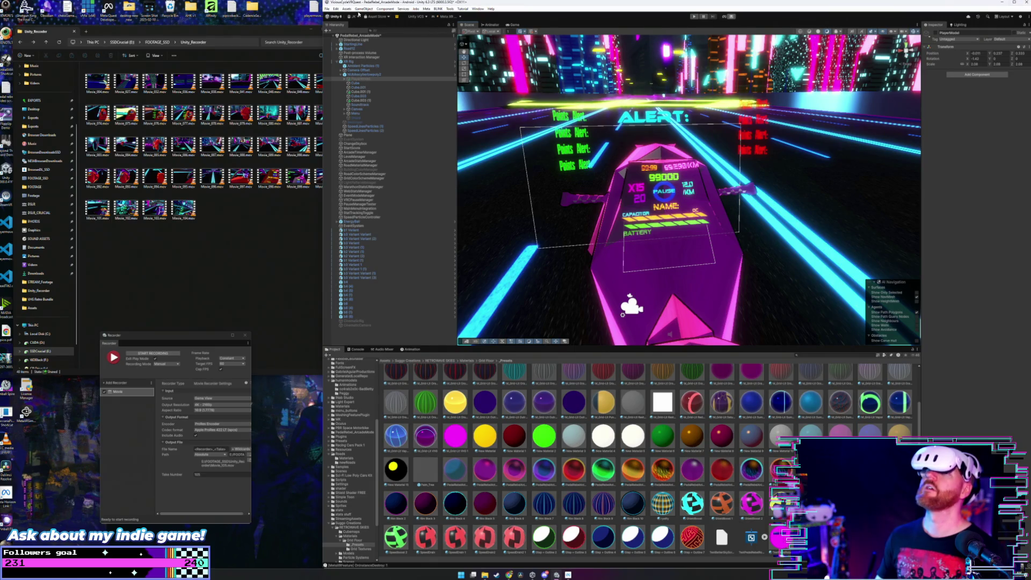
left_click(327, 8)
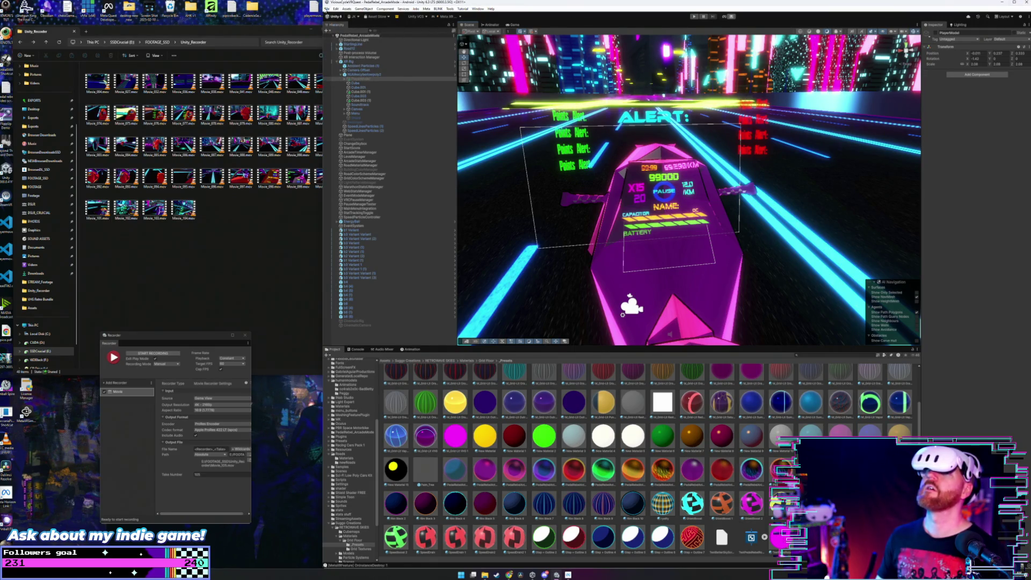
left_click(368, 67)
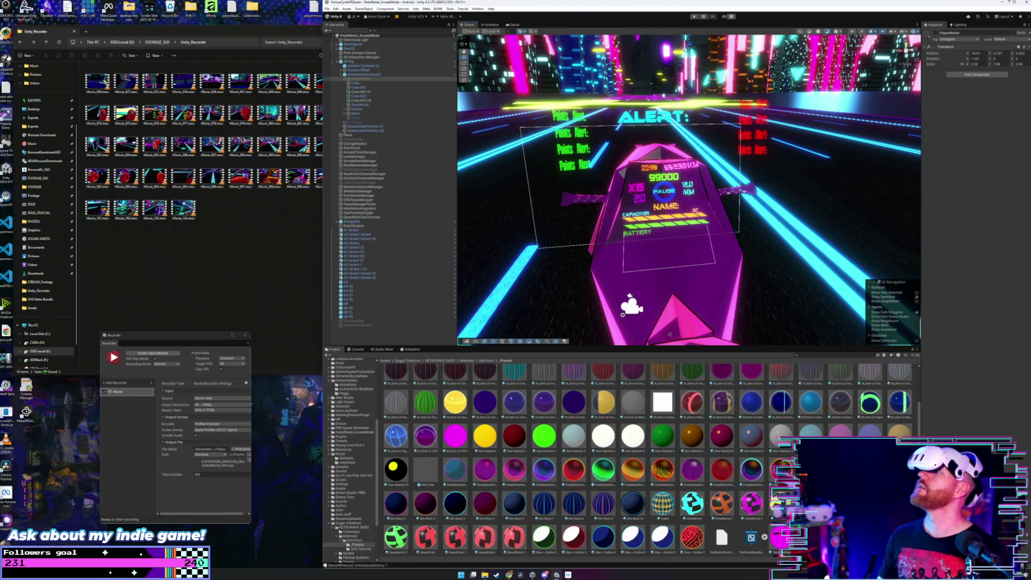
left_click(1022, 3)
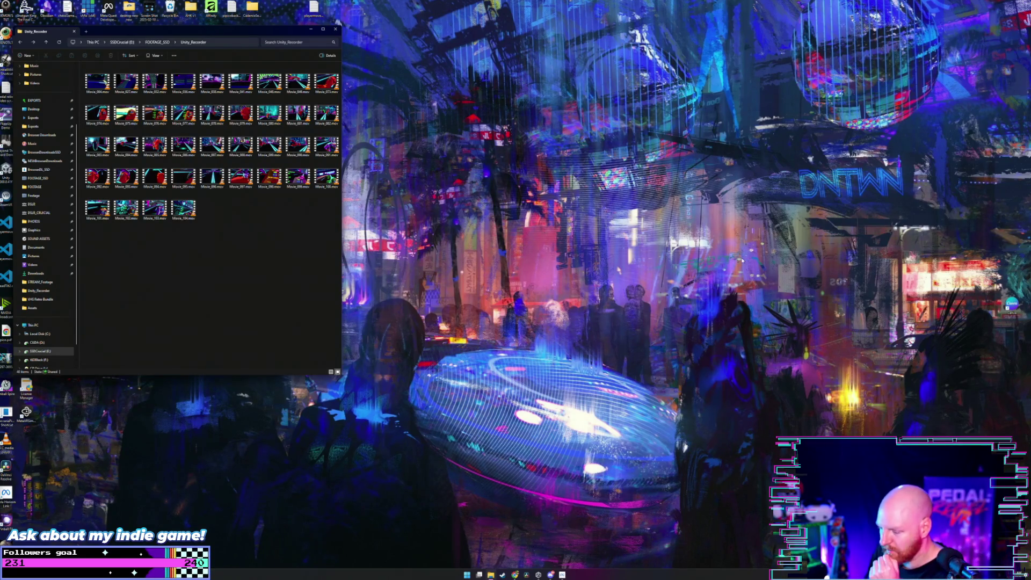
Step: Launch DaVinci Resolve and open the trailerPRVR project from the Project Manager
left_click(527, 575)
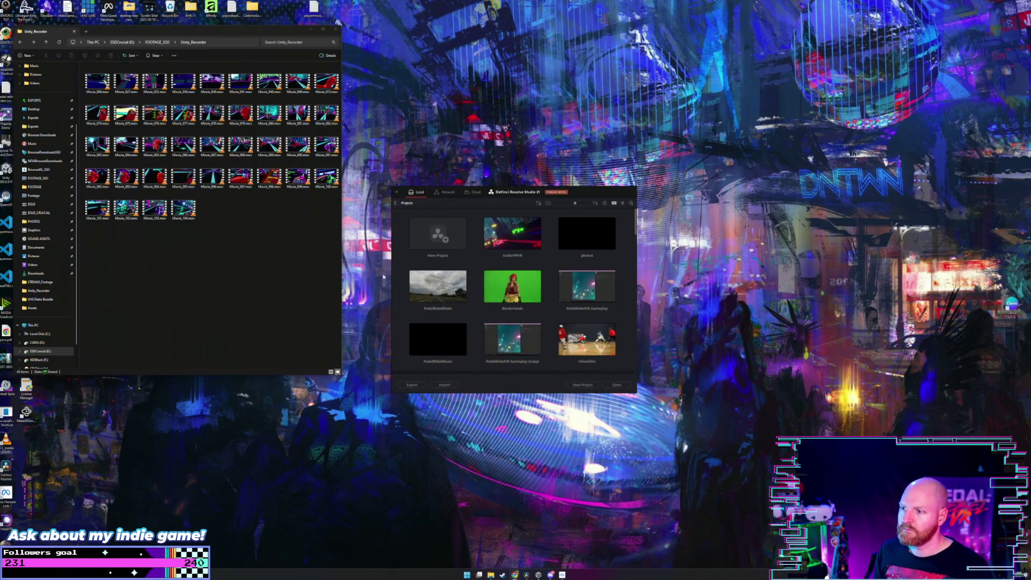
double_click(512, 234)
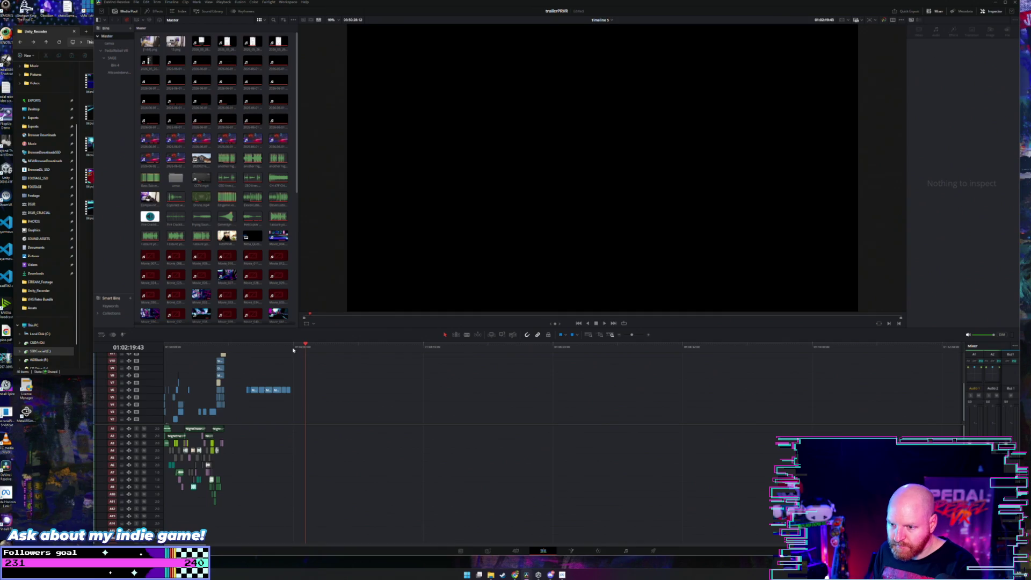
Step: Select Movie_073 through Movie_104 in Unity_Recorder and drop them on the timeline after the edit
left_click(82, 266)
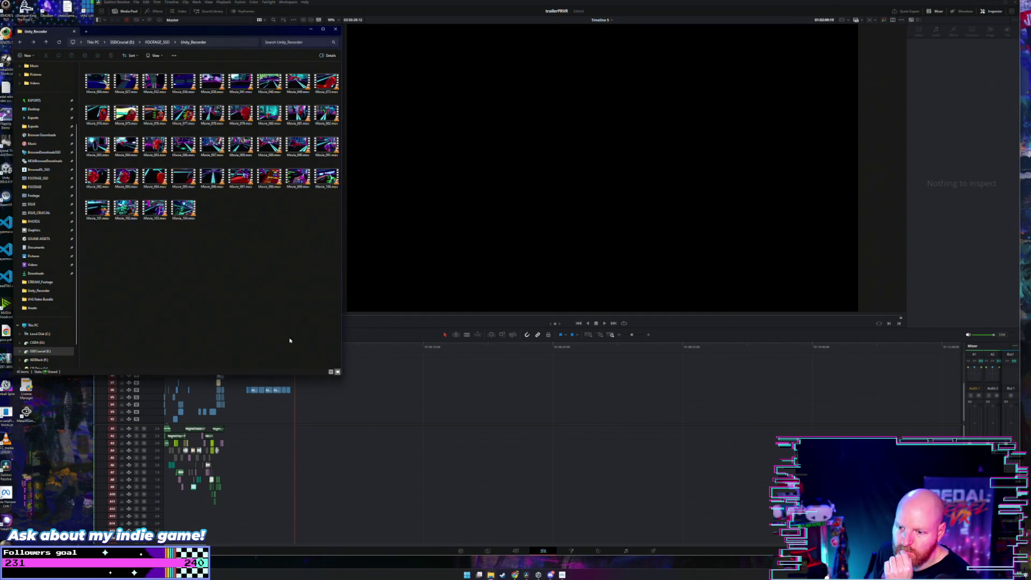
mouse_move(321, 244)
left_mouse_down()
mouse_move(150, 106)
mouse_move(103, 108)
left_mouse_up()
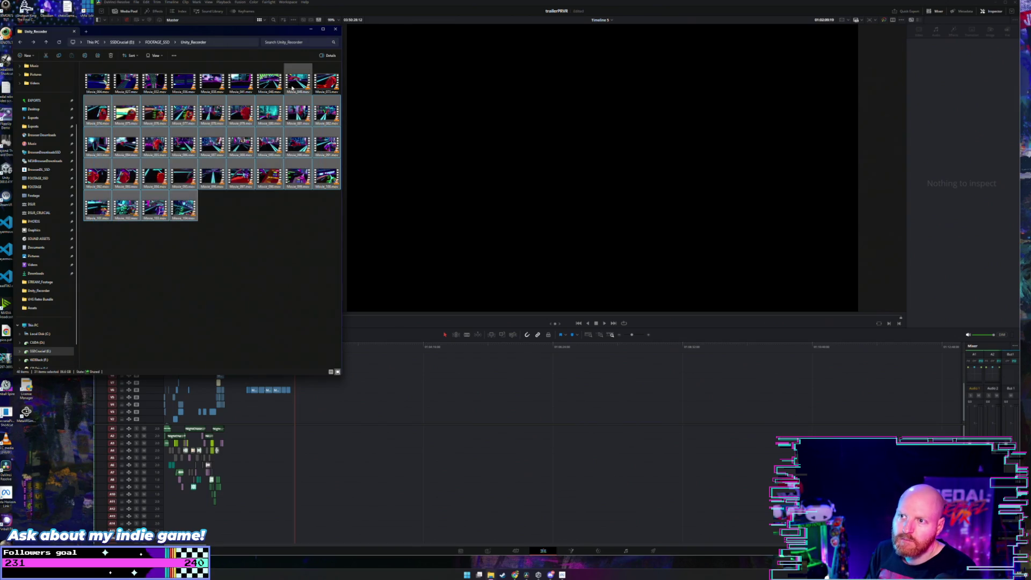
left_click(327, 81)
left_click(185, 212, "shift")
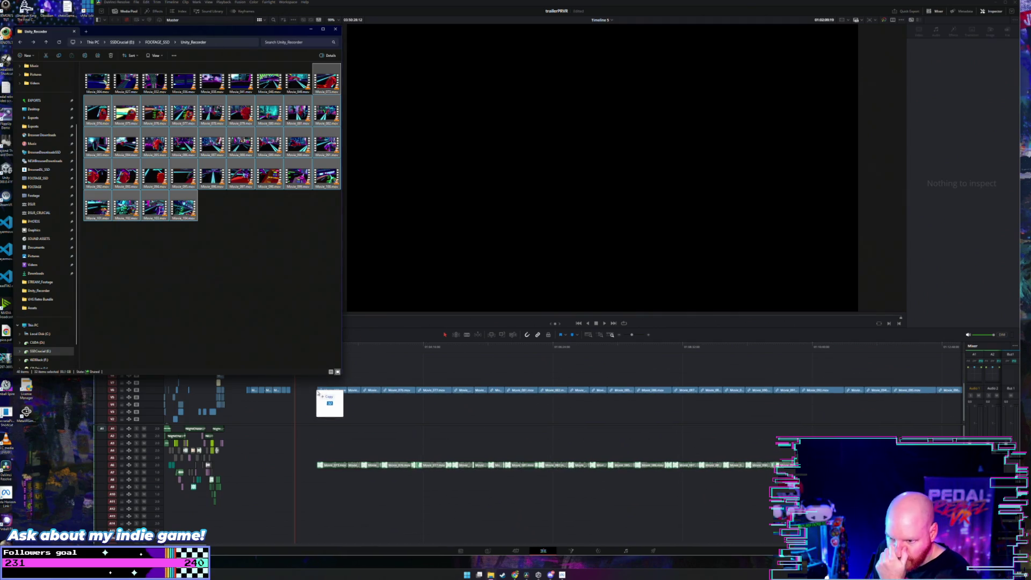
left_click_drag(345, 376, 317, 390)
left_click(376, 347)
scroll(369, 363, "down", 2)
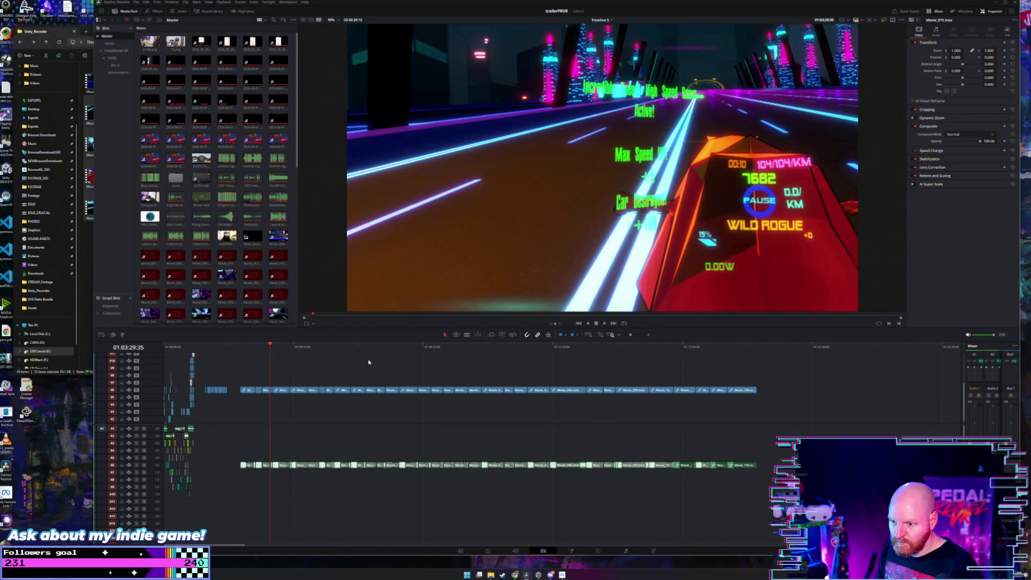
Step: Delete the audio of the new clips and play the new footage from its start
left_click_drag(228, 452, 761, 492)
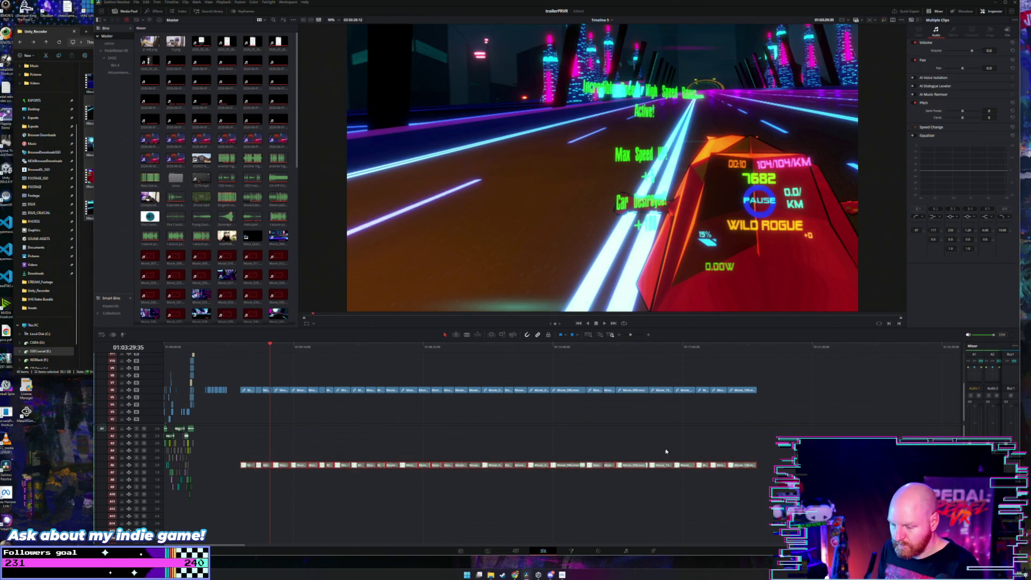
key("Delete")
left_click(250, 348)
scroll(483, 364, "up", 3)
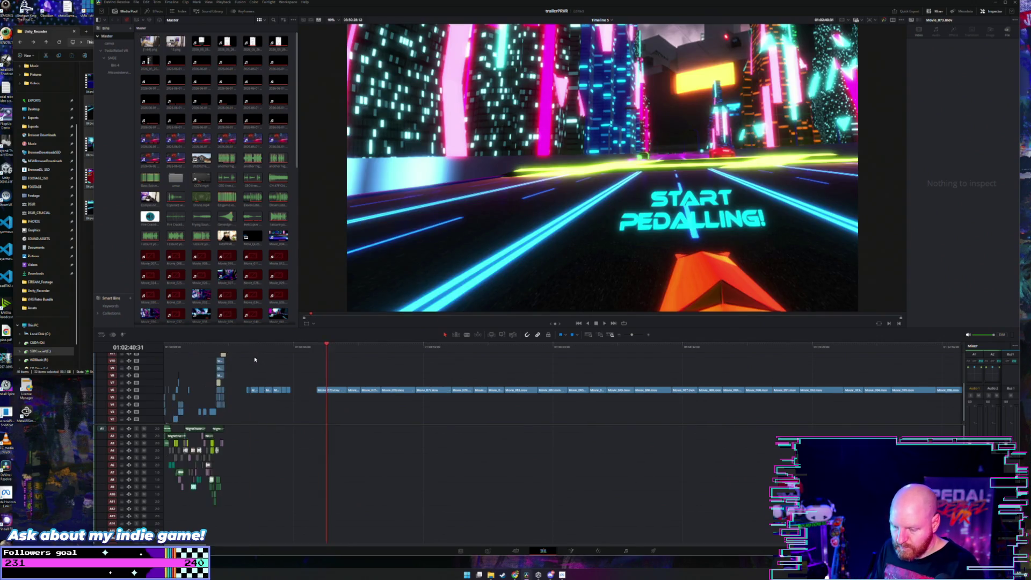
key("space")
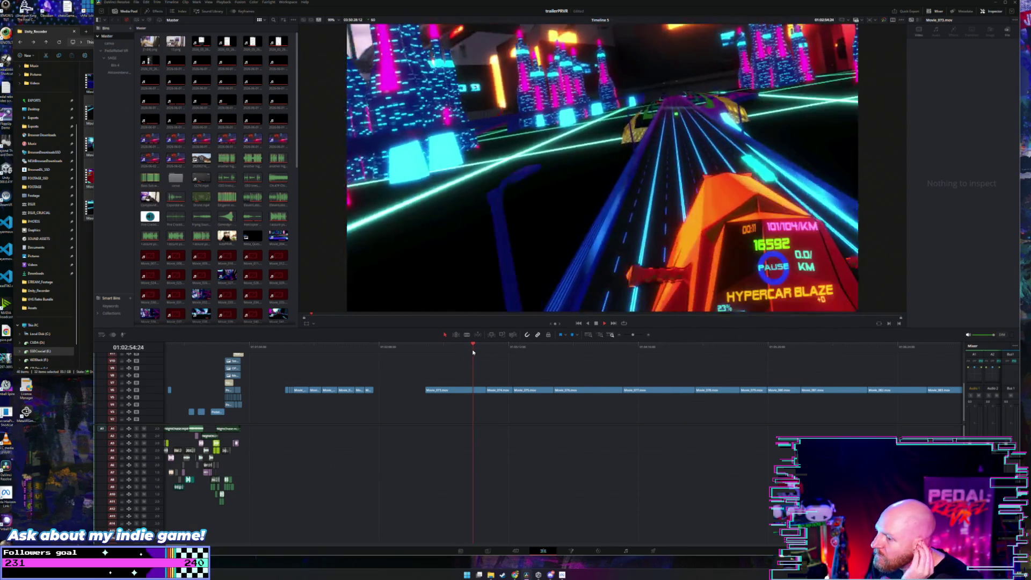
Step: Find a cut point, split Movie_073 there and lift the short piece up to track V7
left_click(436, 348)
mouse_move(437, 348)
left_mouse_down()
mouse_move(464, 348)
mouse_move(452, 347)
left_mouse_up()
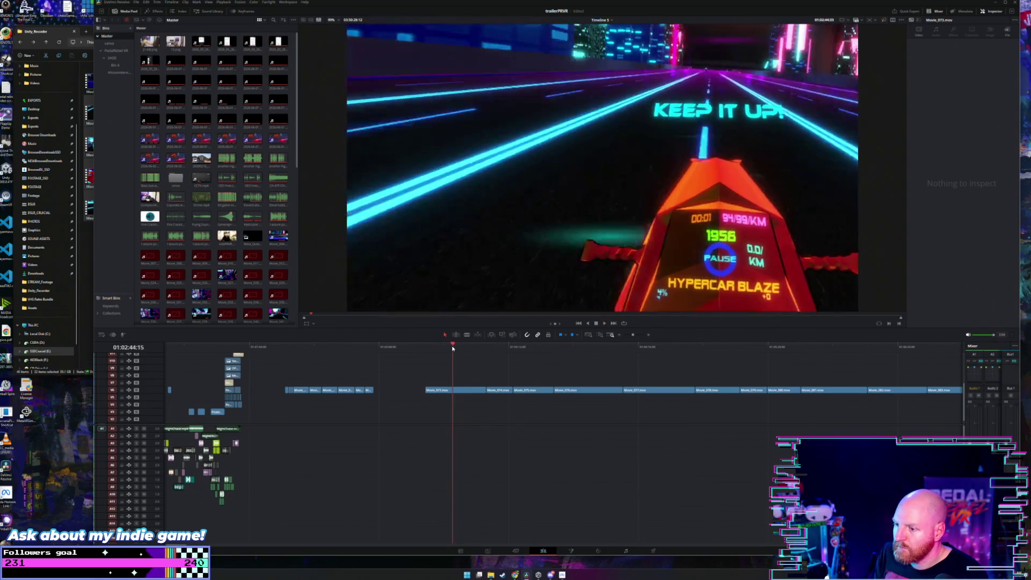
scroll(465, 359, "up", 4)
key("space")
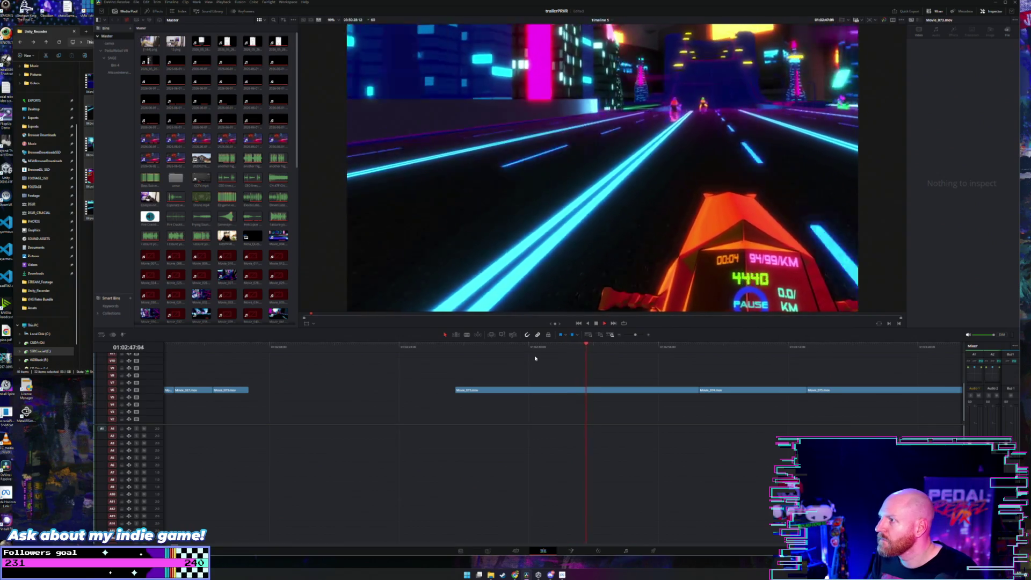
key("space")
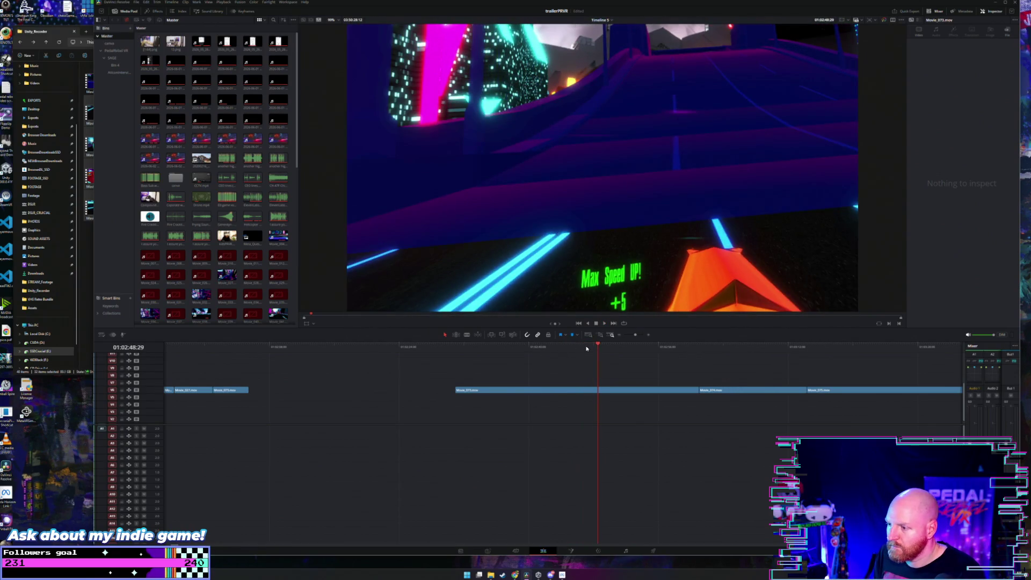
left_click_drag(586, 349, 586, 350)
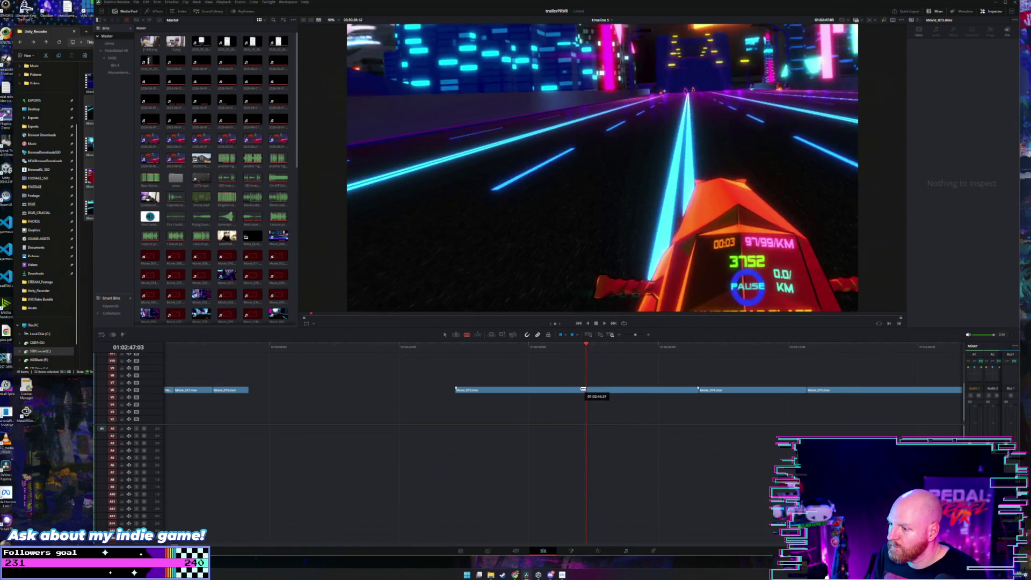
key("space")
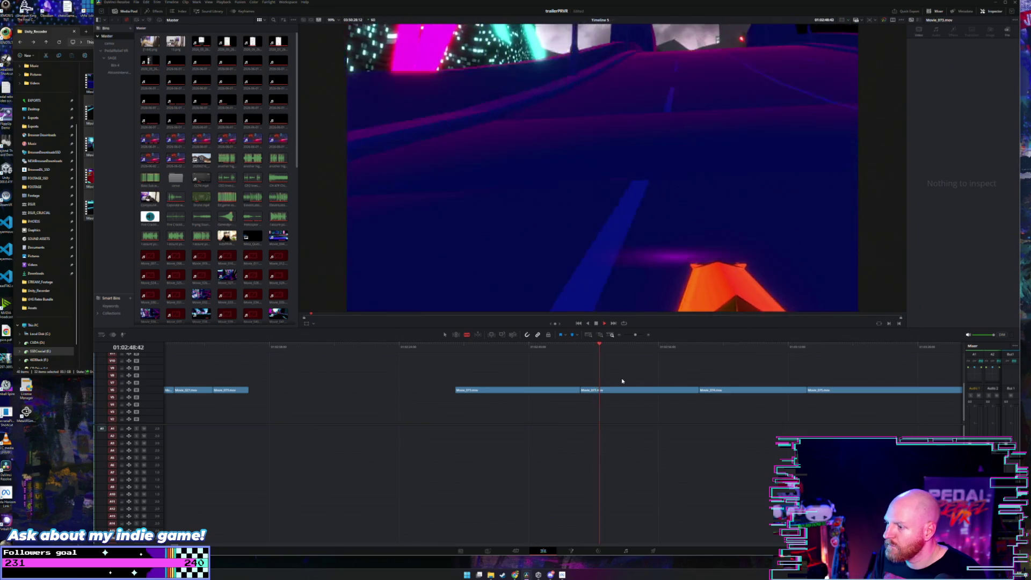
key("space")
left_click(606, 389)
key("a")
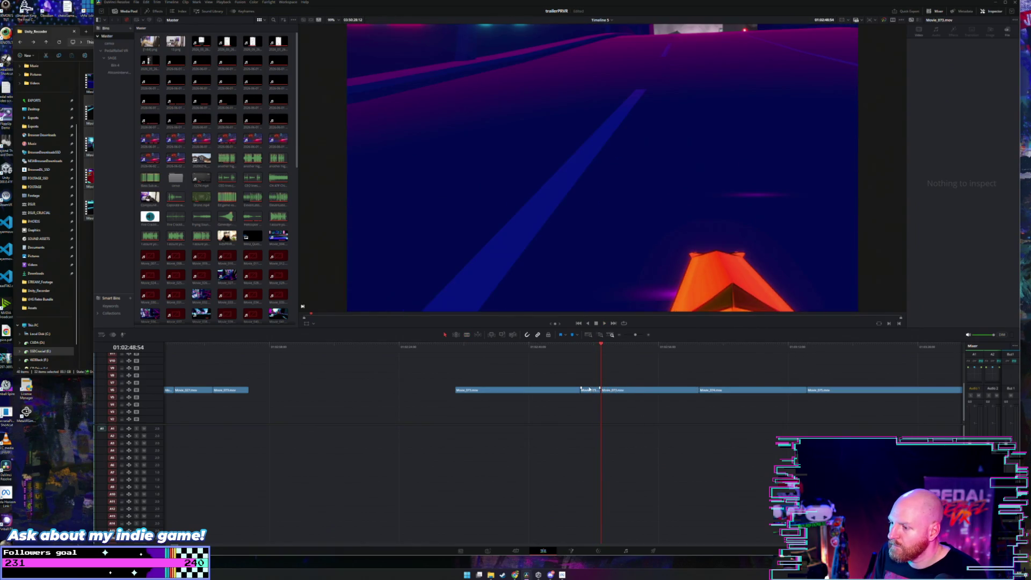
left_click_drag(590, 389, 590, 383)
Step: Zoom out, review after the raised piece and delete the two unwanted clips on V6
left_click_drag(601, 347, 717, 347)
key("space")
key("ctrl+minus")
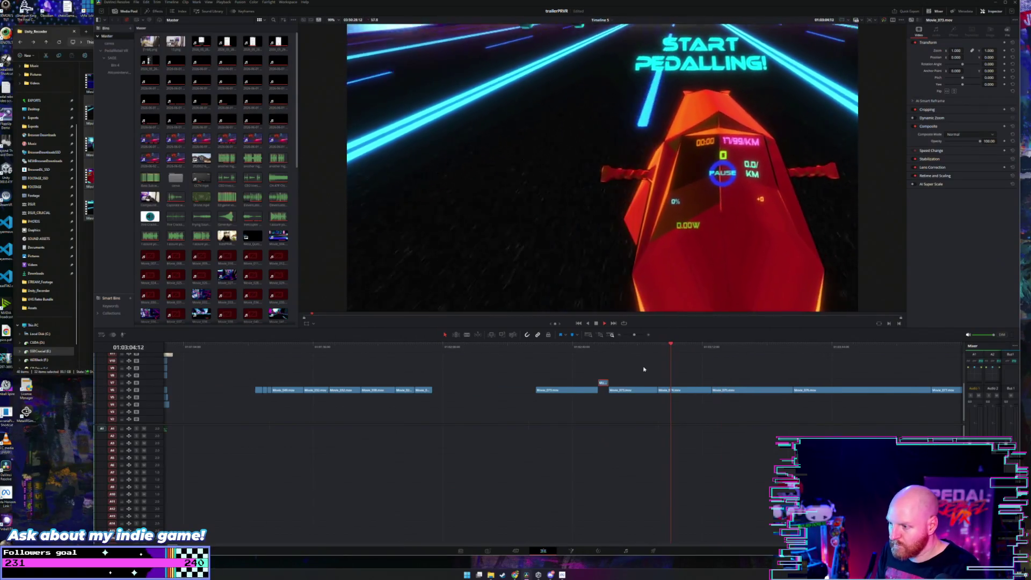
key("space")
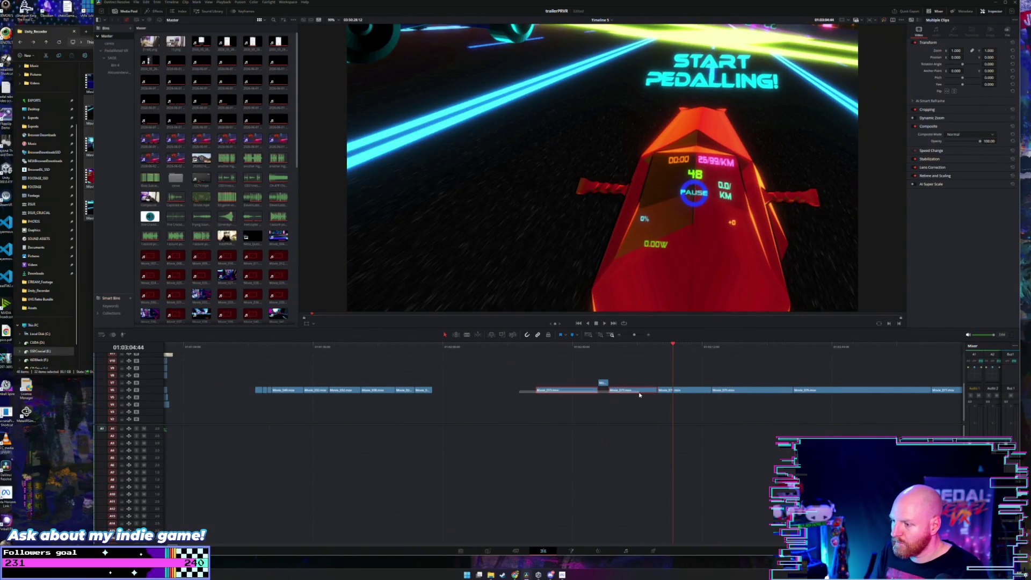
key("BackSpace")
Step: Cut the V7 clip at the playhead and delete two more unwanted clips on V6
left_click_drag(673, 348, 689, 347)
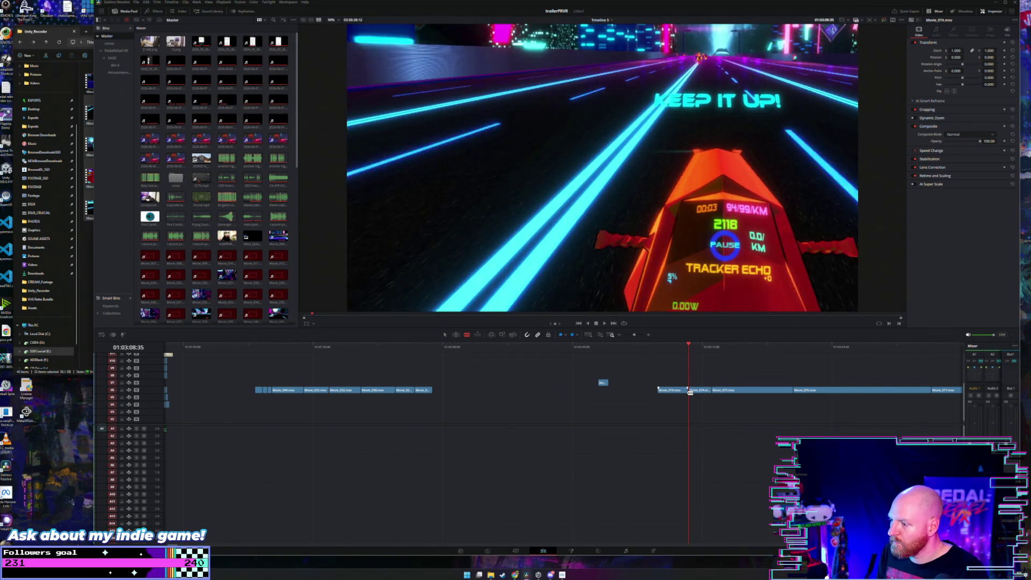
scroll(691, 379, "up", 2)
scroll(687, 380, "up", 2)
key("space")
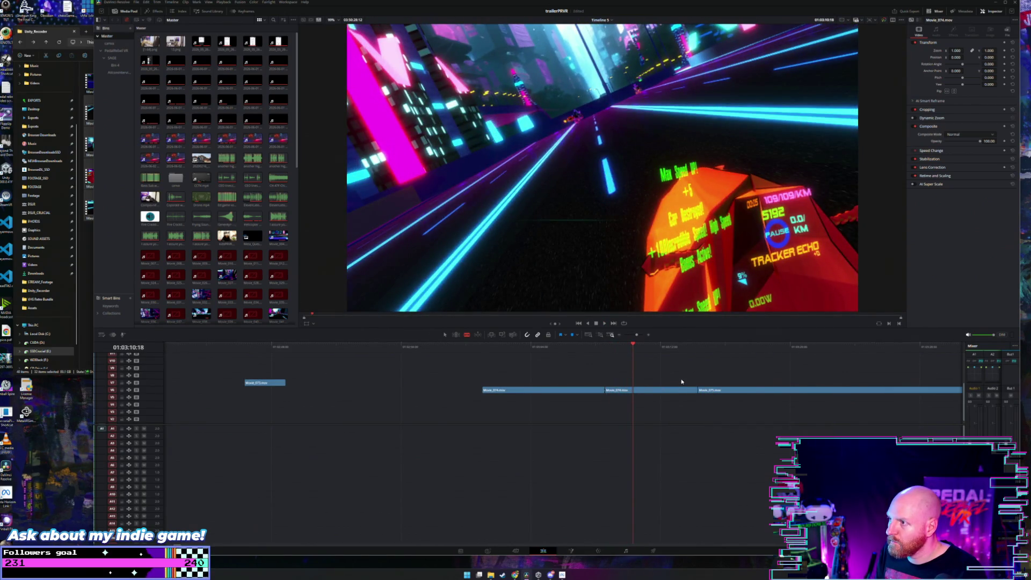
left_click(647, 390)
key("a")
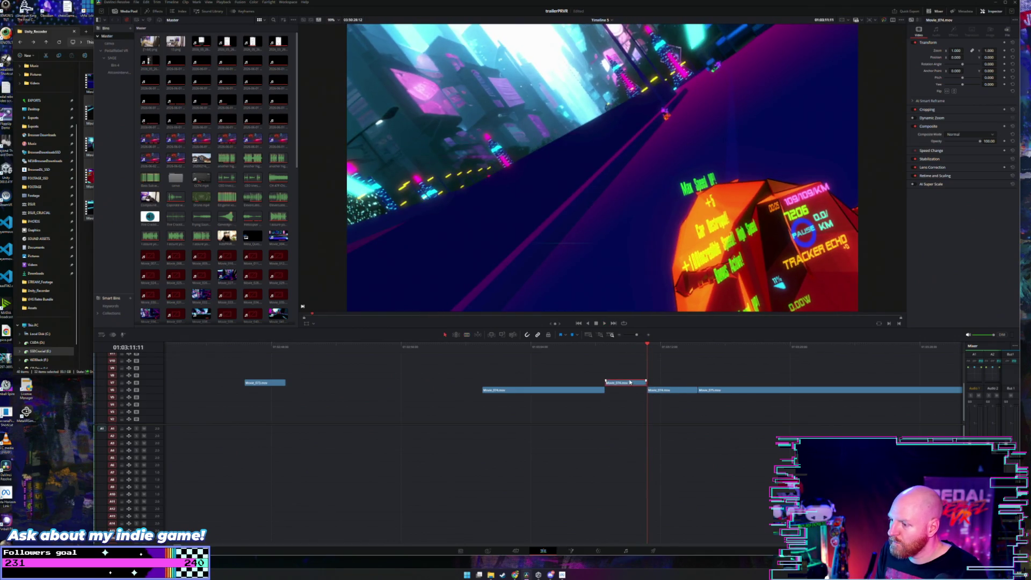
key("space")
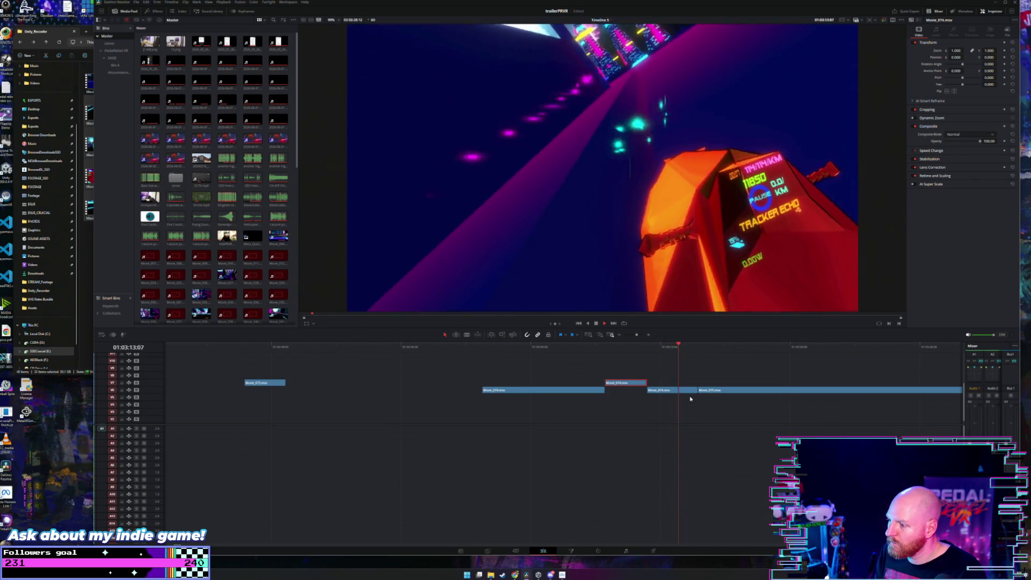
key("space")
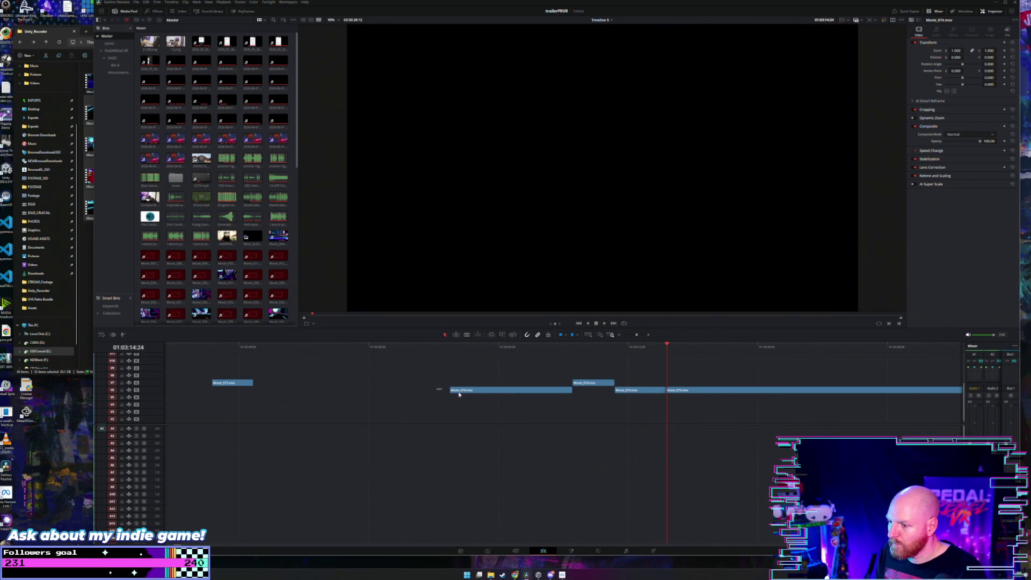
left_click_drag(459, 395, 636, 398)
key("Delete")
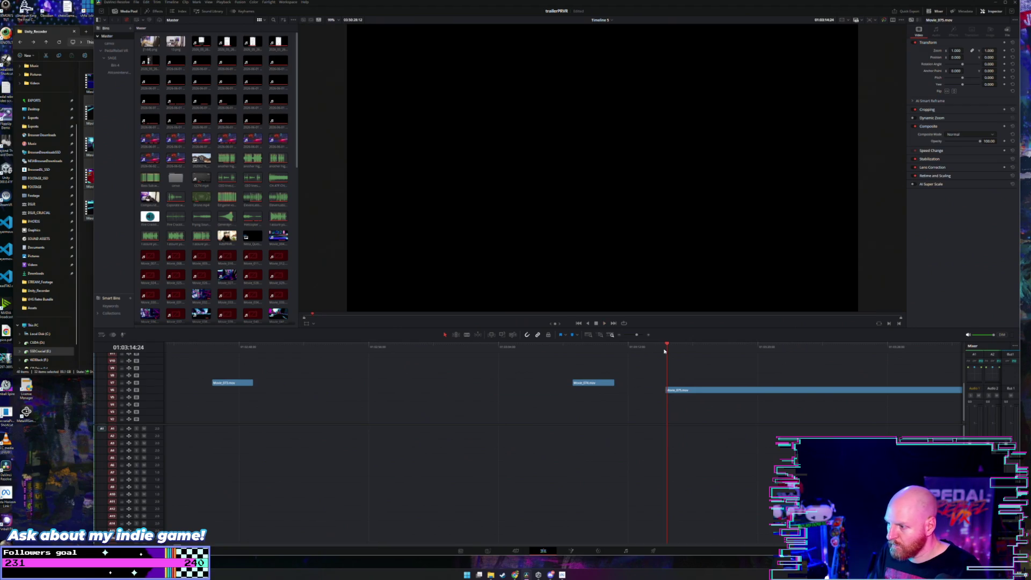
Step: Scrub through the remaining racing footage and select the Movie_075 clip on V6
key("space")
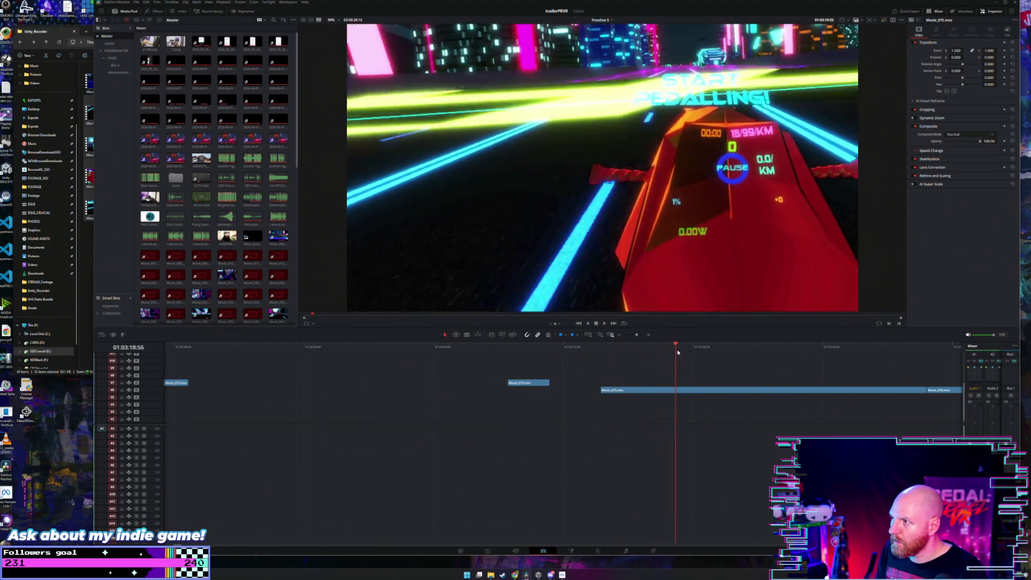
left_click_drag(677, 352, 738, 344)
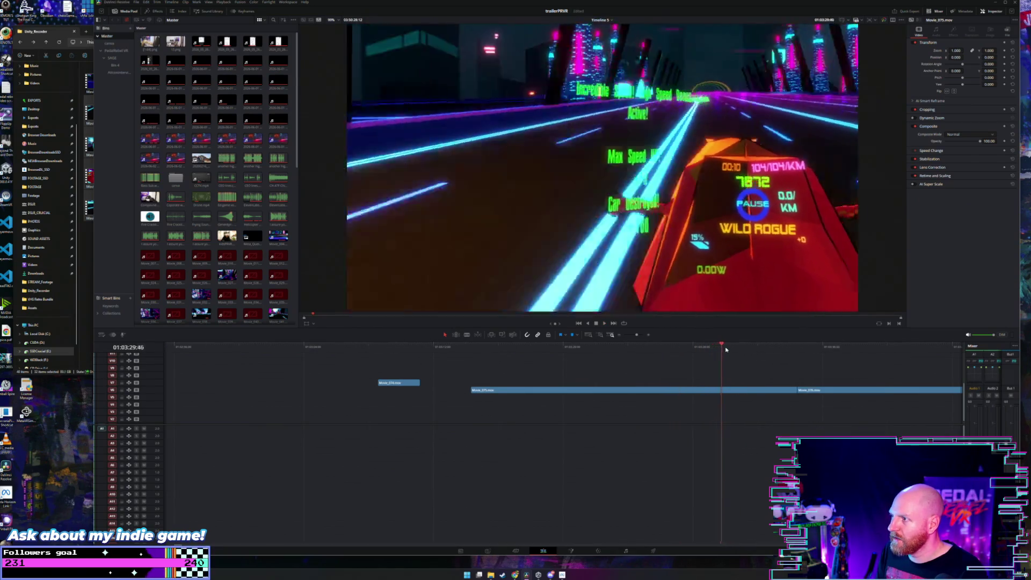
left_click_drag(726, 350, 738, 349)
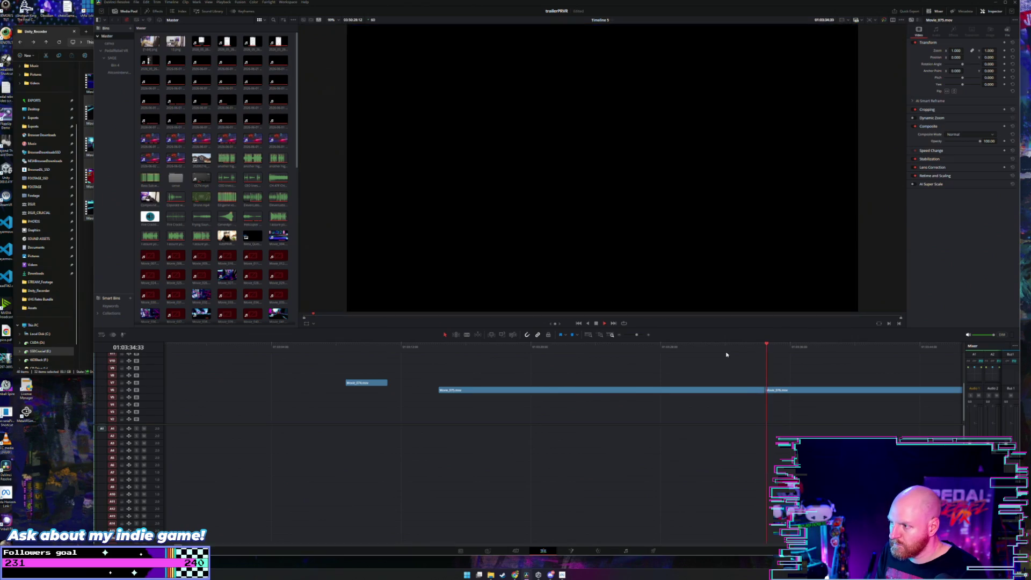
left_click(721, 390)
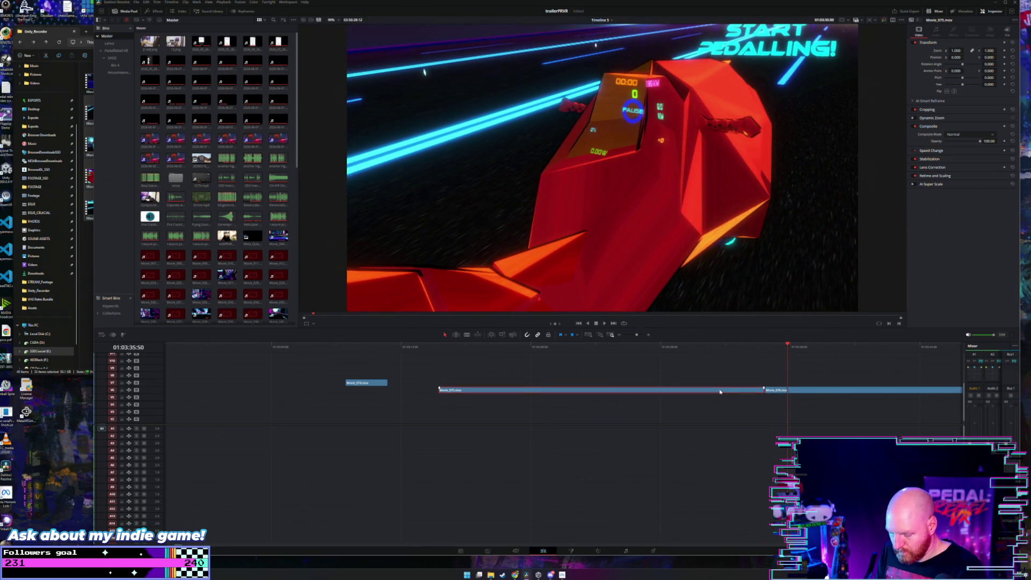
Step: Delete Movie_075 from V6 and scrub forward through the racing footage
key("BackSpace")
scroll(664, 365, "down", 3)
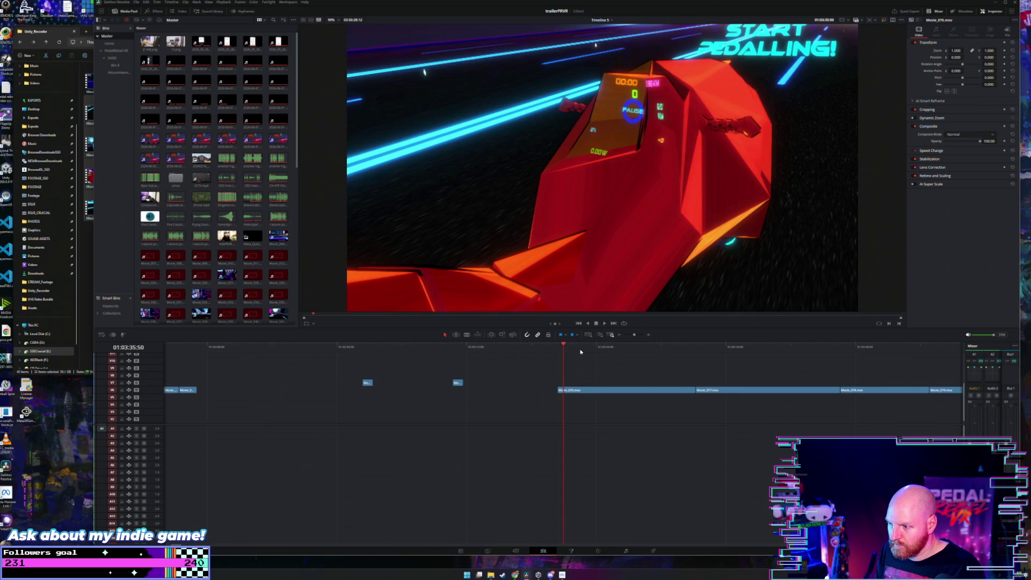
left_click(589, 349)
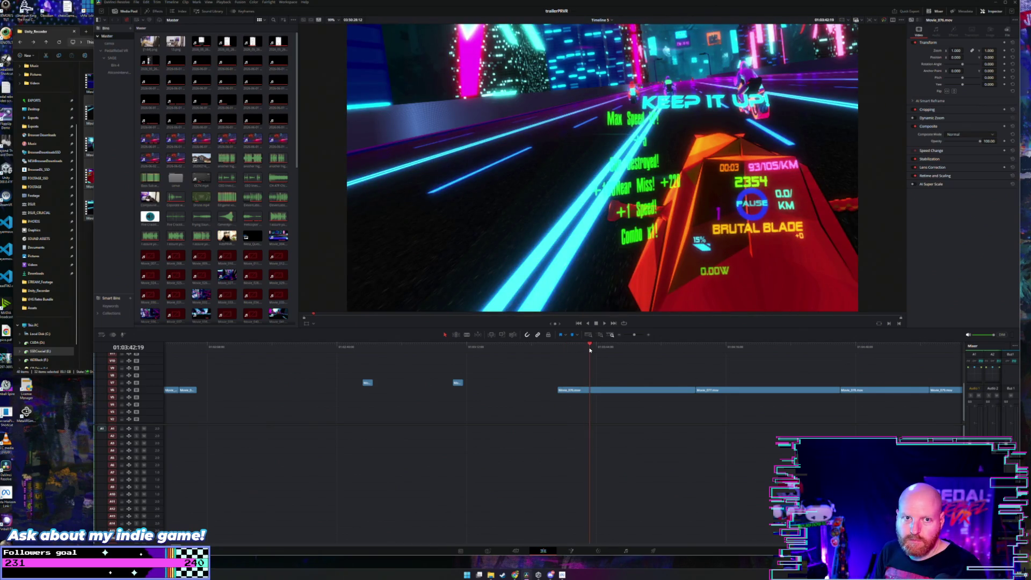
left_click_drag(590, 347, 616, 346)
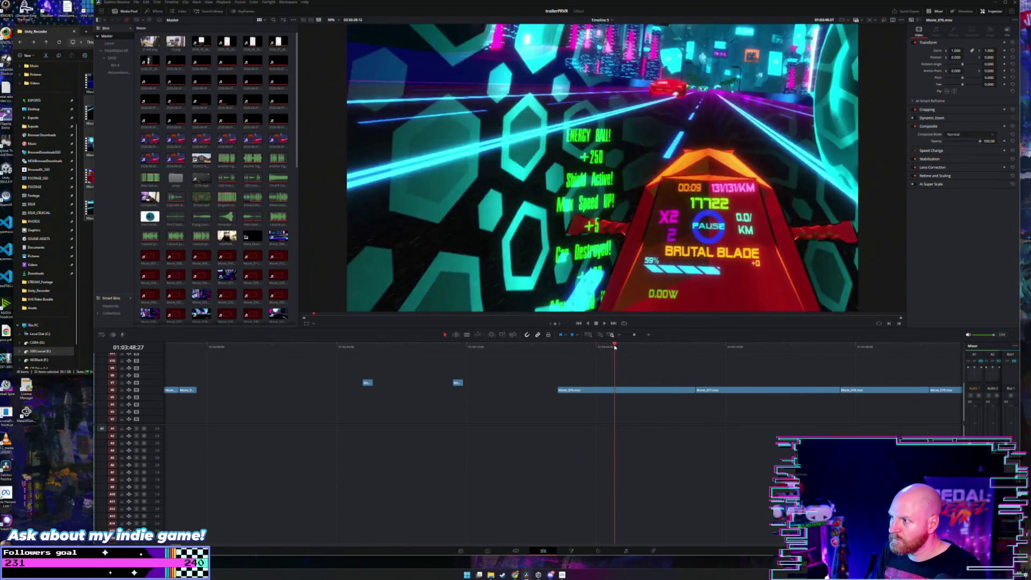
key("space")
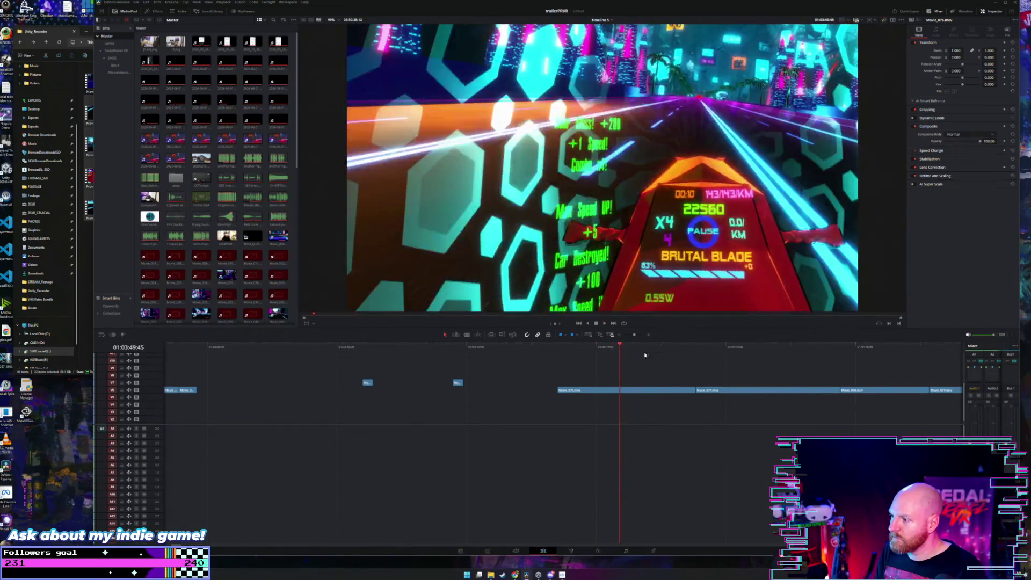
Step: Split Movie_076.mov at about 01:03:47 and play back over the new cut
left_click(610, 347)
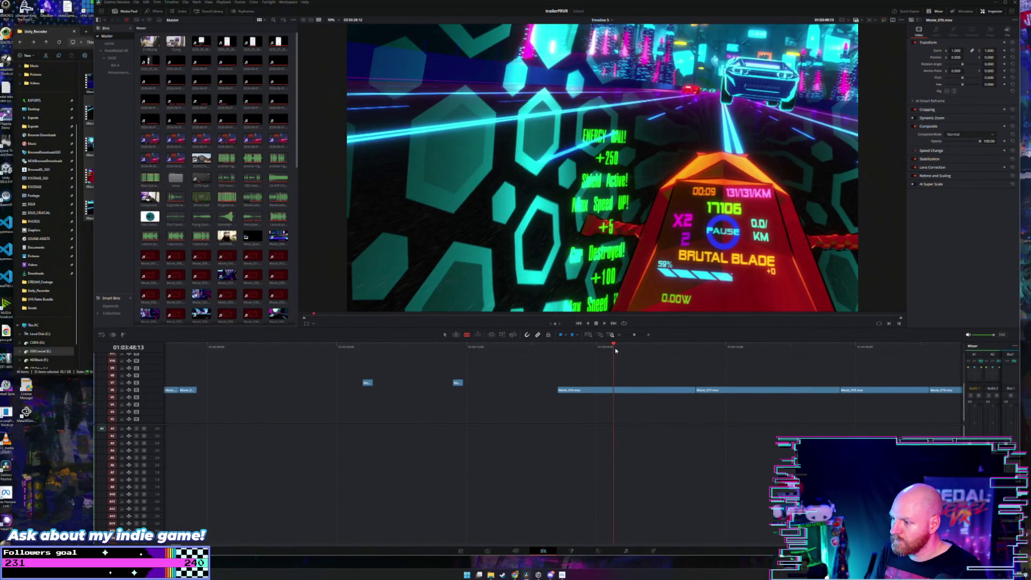
left_click(611, 348)
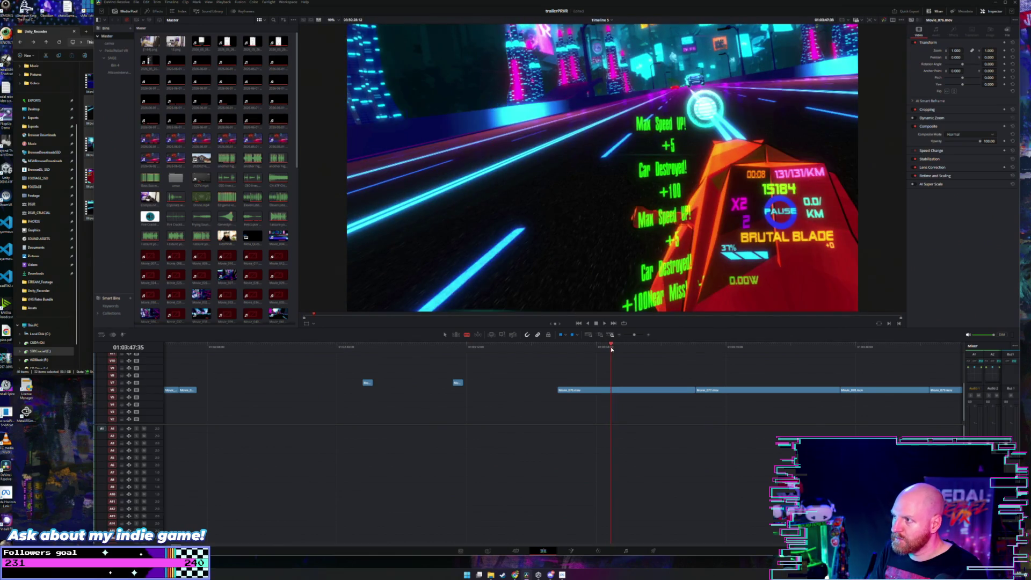
left_click(611, 348)
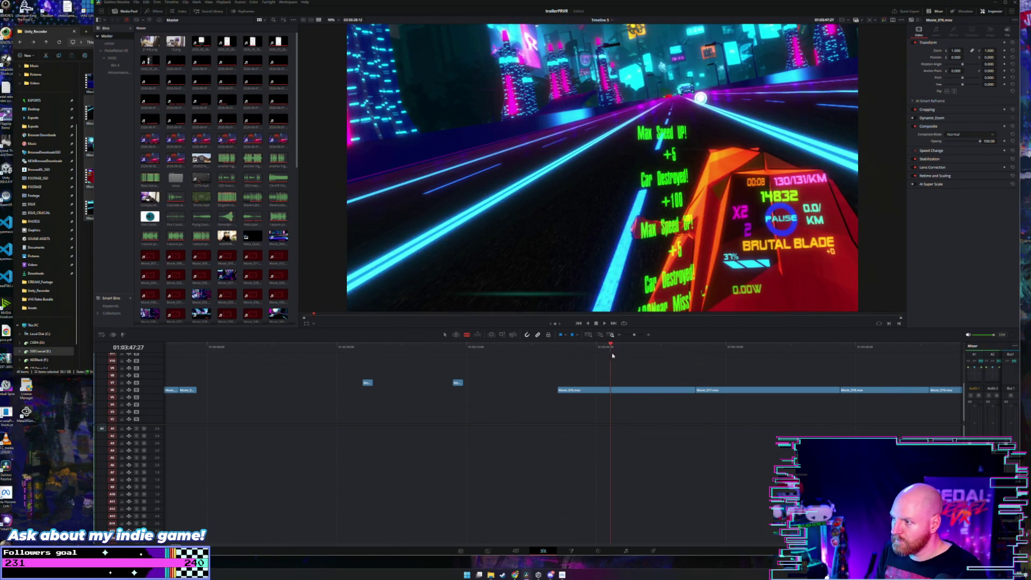
left_click(605, 390)
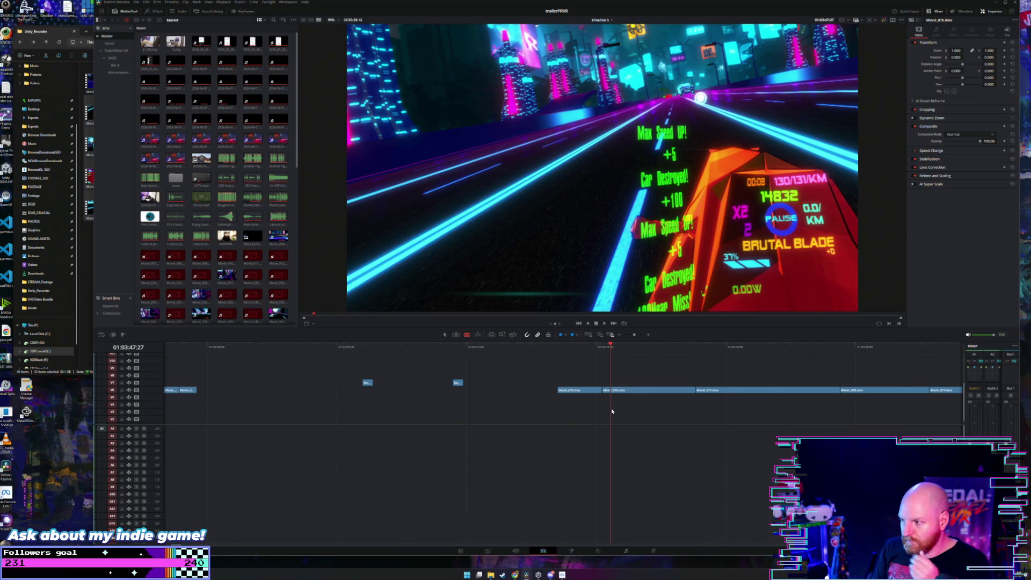
left_click(605, 353)
key("space")
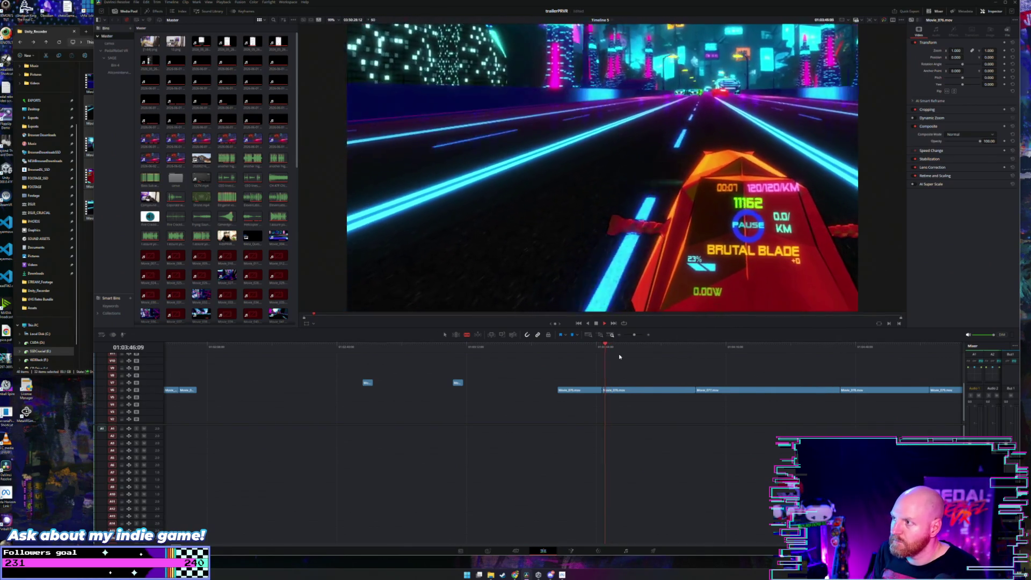
key("space")
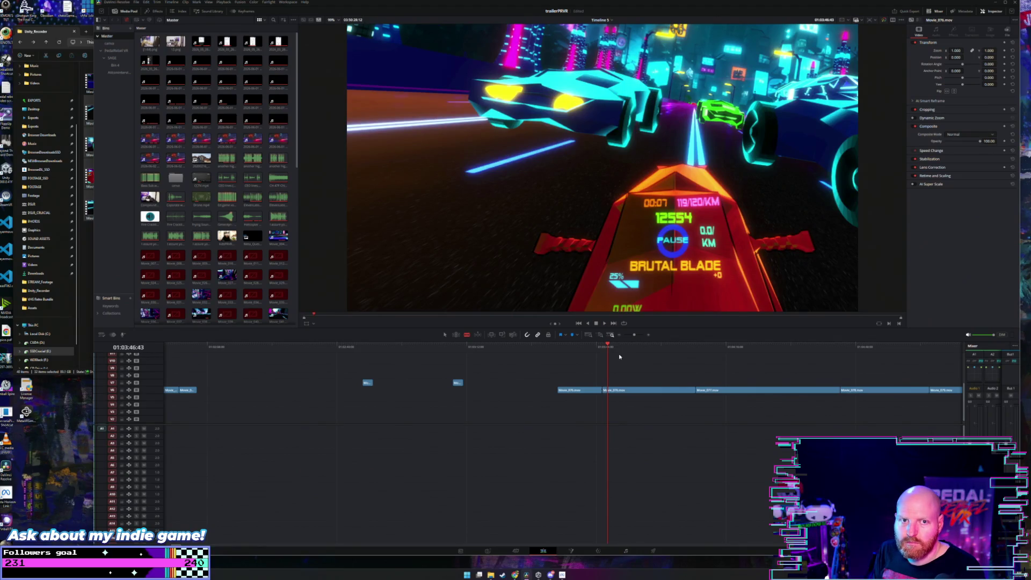
key("space")
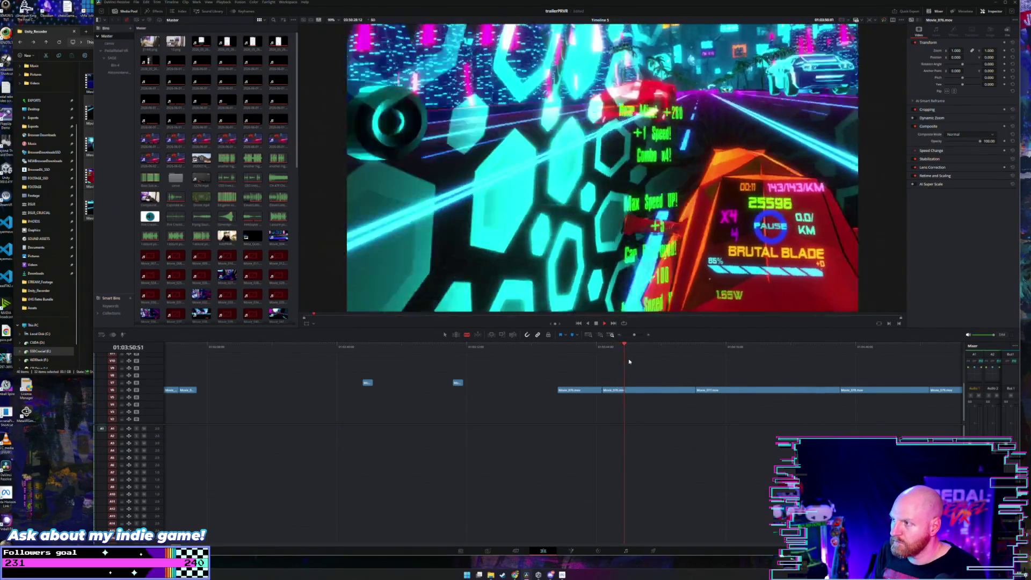
Step: Stop playback on the short Movie_076 section just after the new cut
key("space")
key("space")
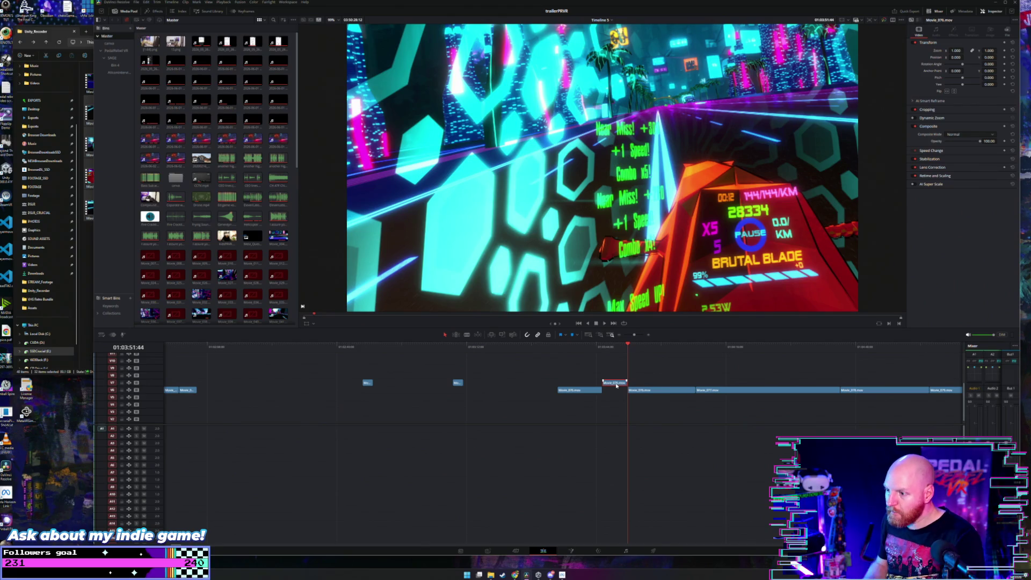
Step: Replay the rearranged racing section a few times to review the edit
left_click(617, 347)
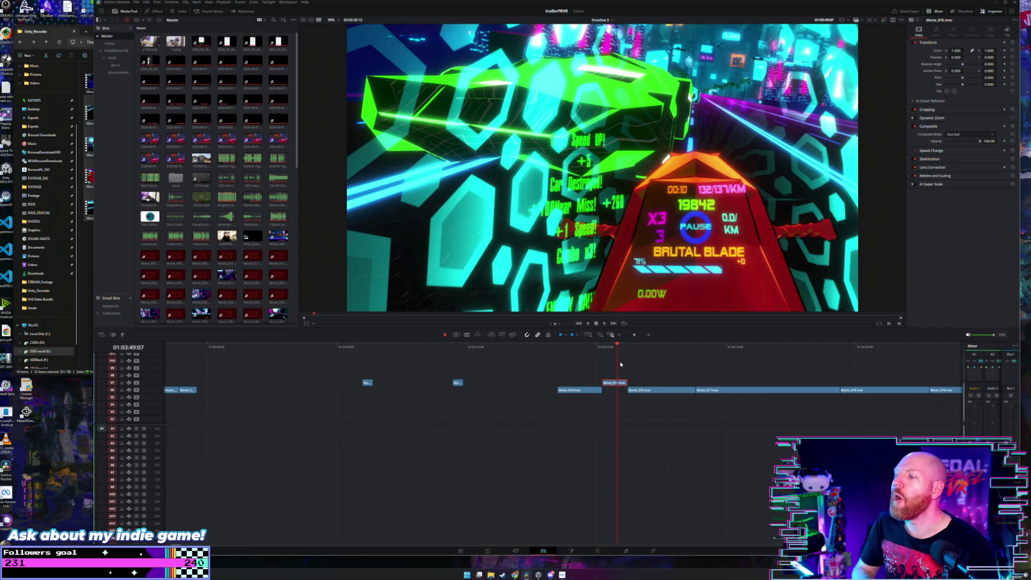
key("space")
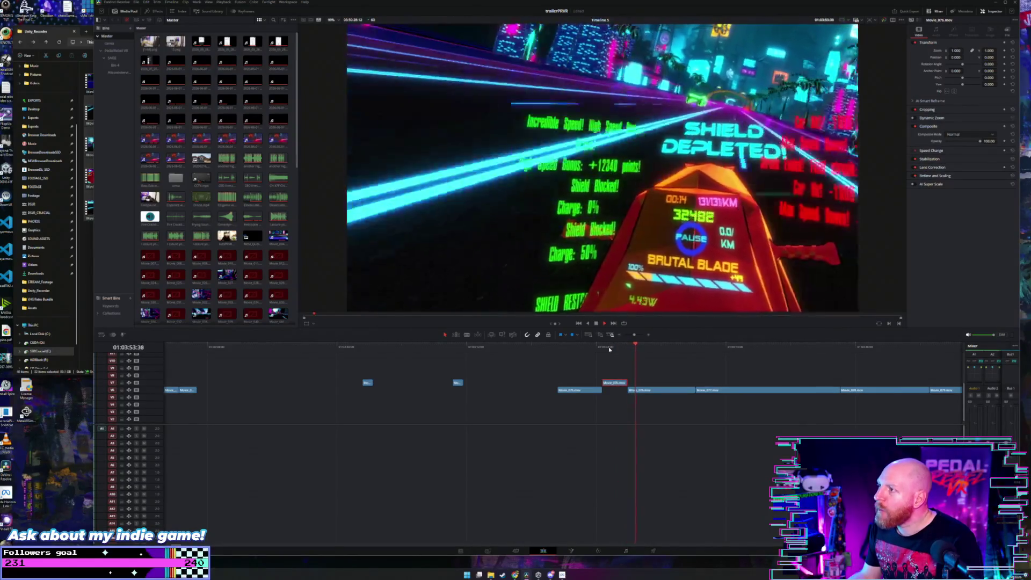
left_click(626, 347)
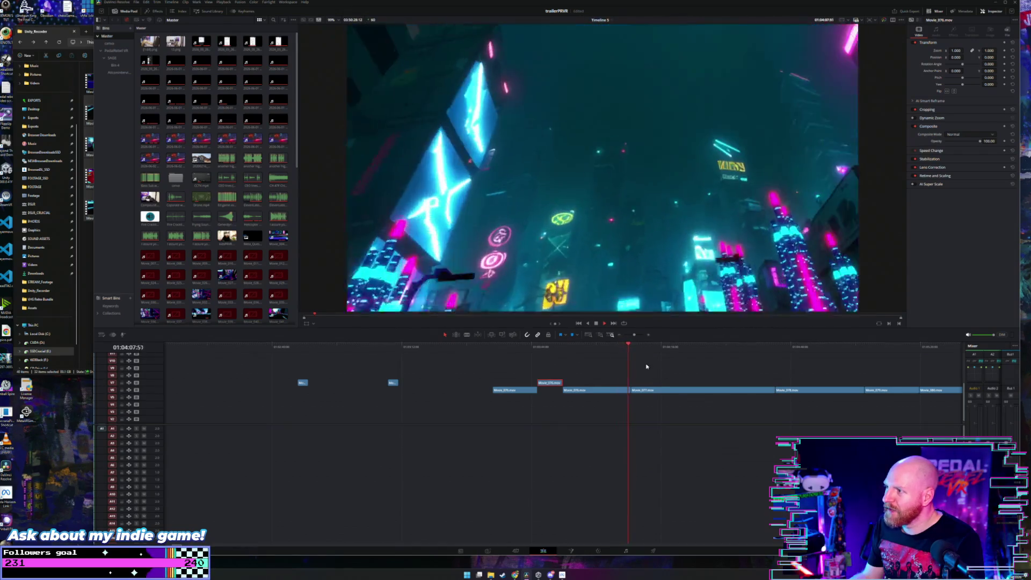
left_click(613, 348)
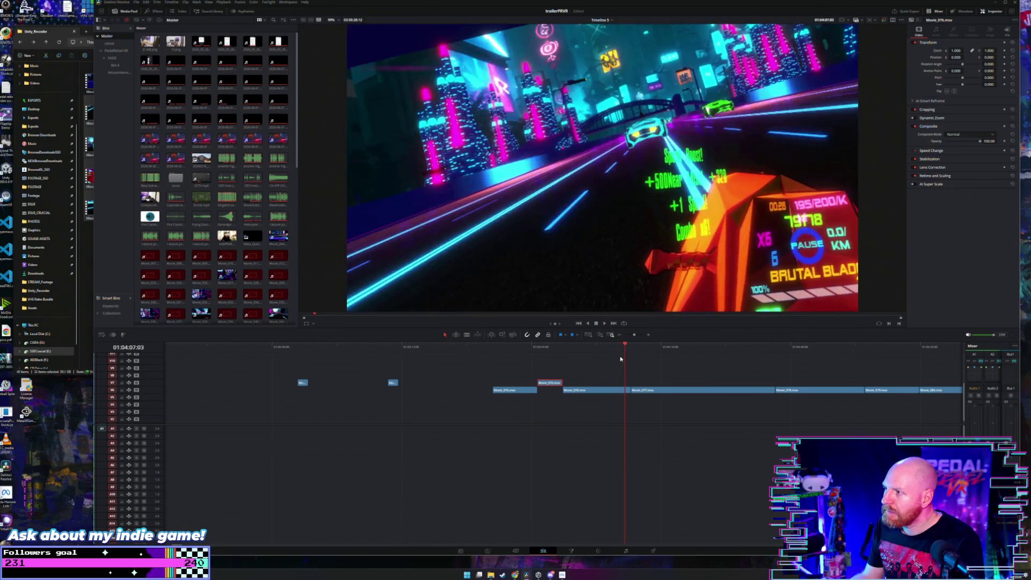
left_click(624, 348)
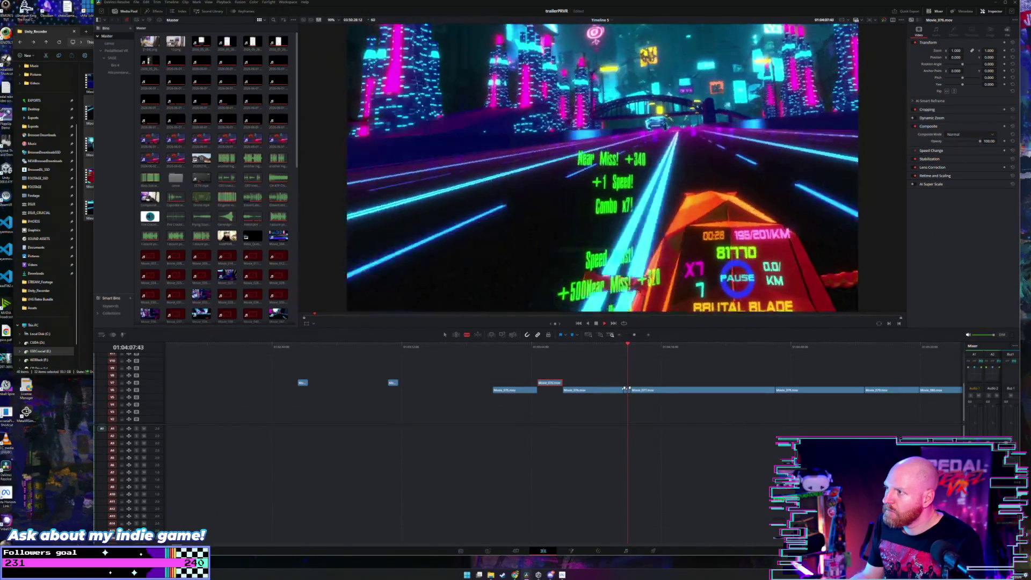
Step: Blade the racing clip a couple of frames after the previous cut point
scroll(640, 384, "up", 4)
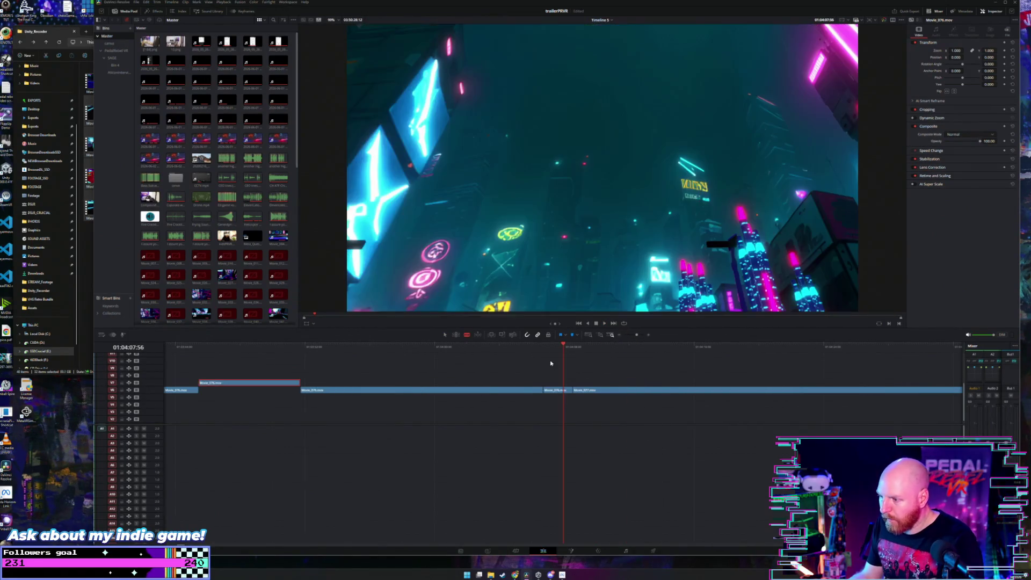
left_click(559, 349)
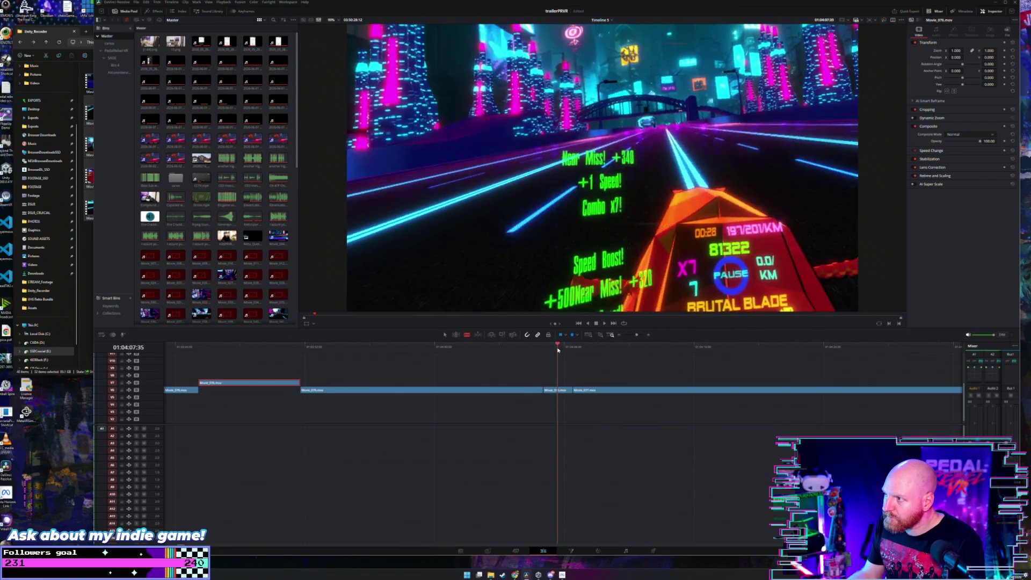
left_click_drag(559, 350, 560, 352)
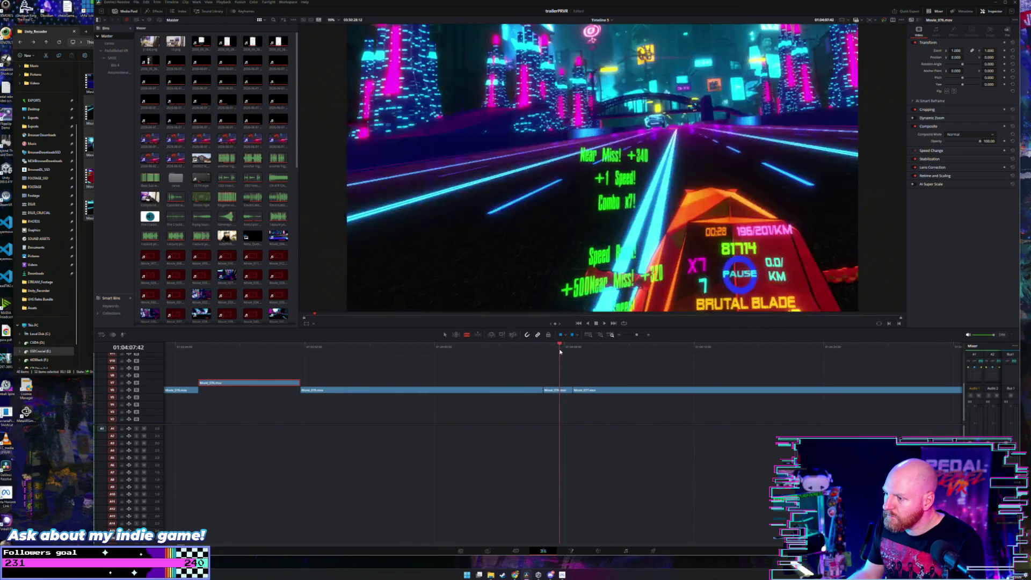
left_click(561, 390)
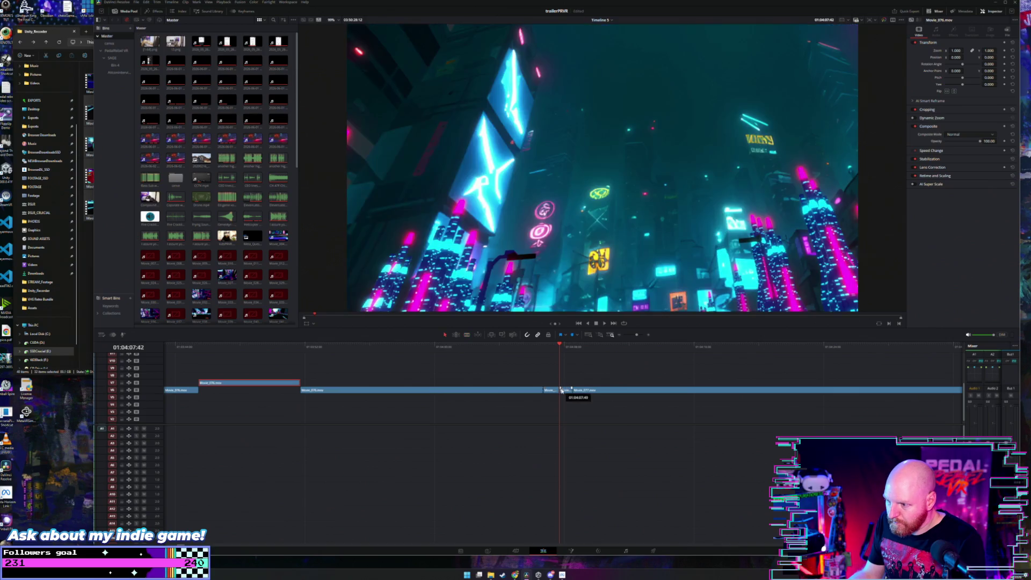
key("a")
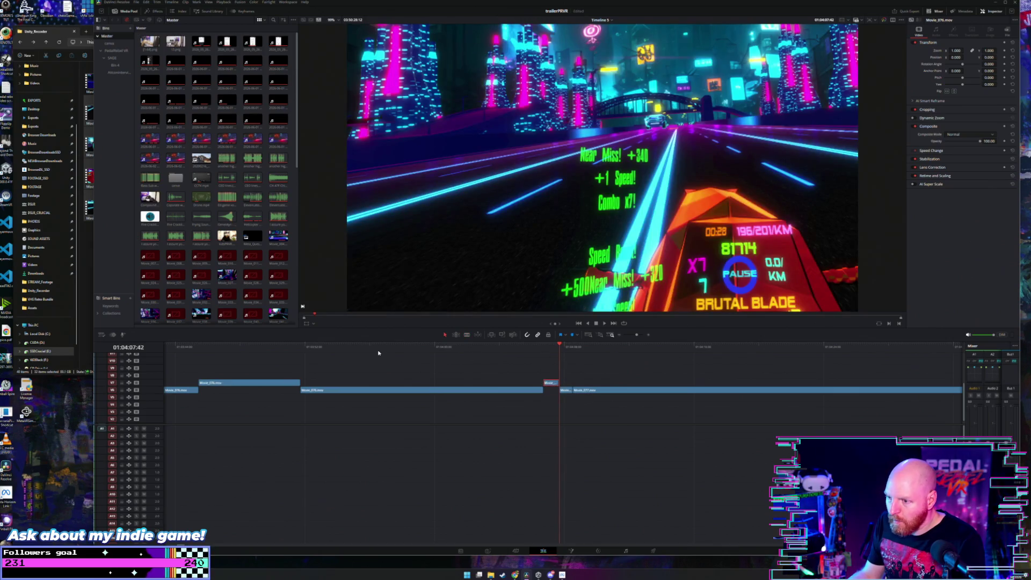
Step: Make two blade cuts isolating a short racing piece near 01:03:59, then play on
left_click(378, 353)
key("space")
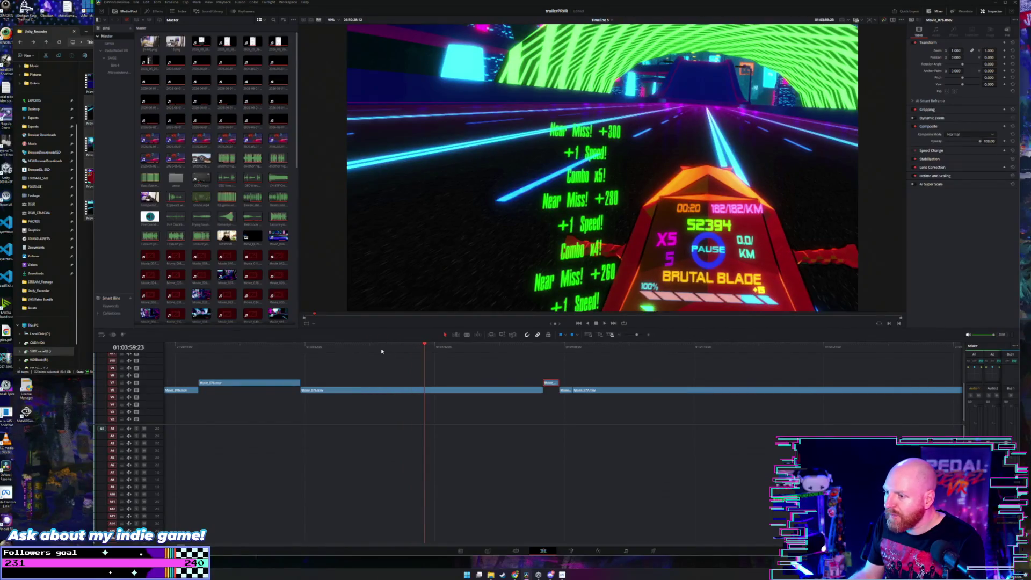
left_click(400, 350)
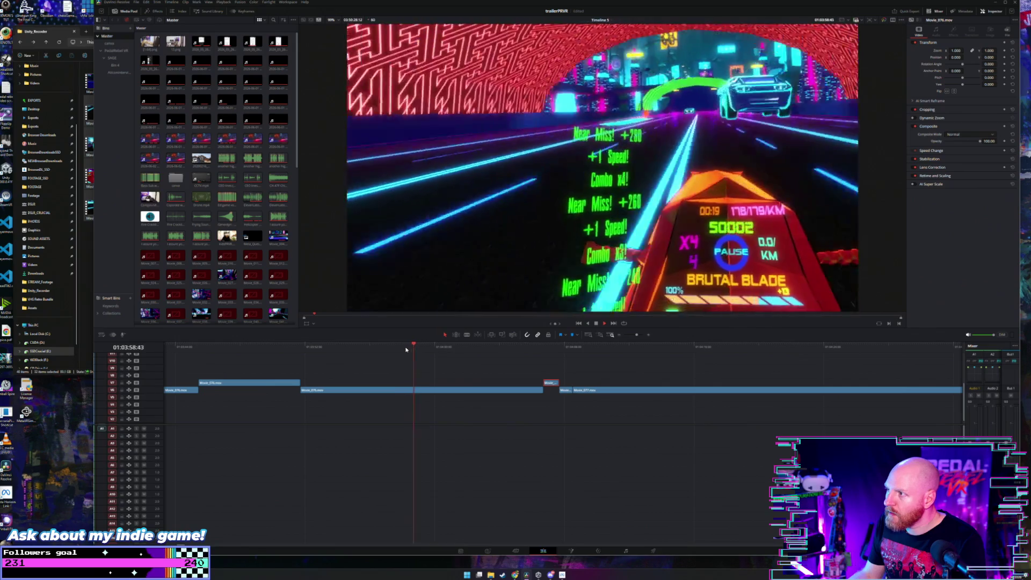
key("space")
key("b")
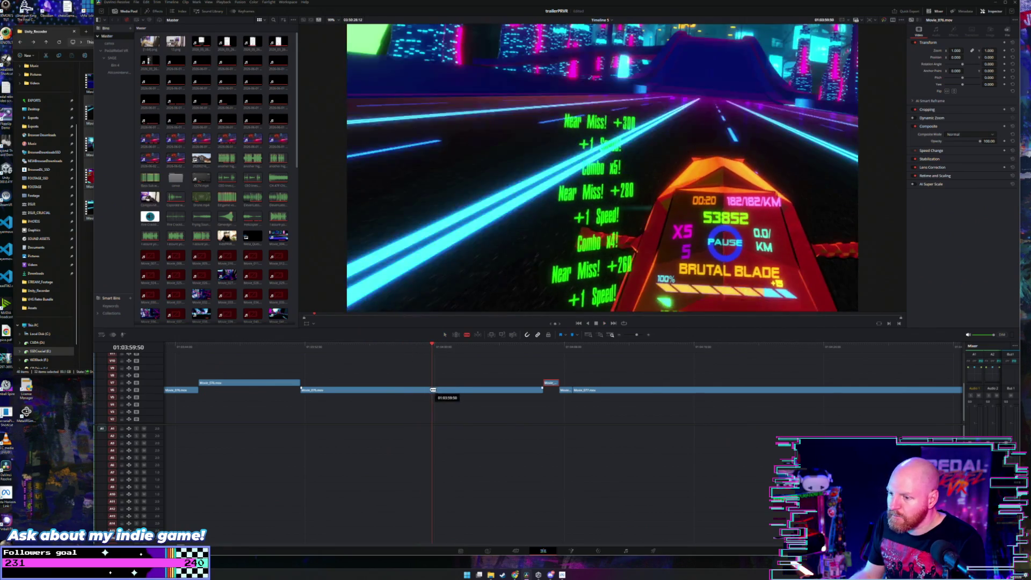
left_click(433, 390)
left_click(395, 390)
key("a")
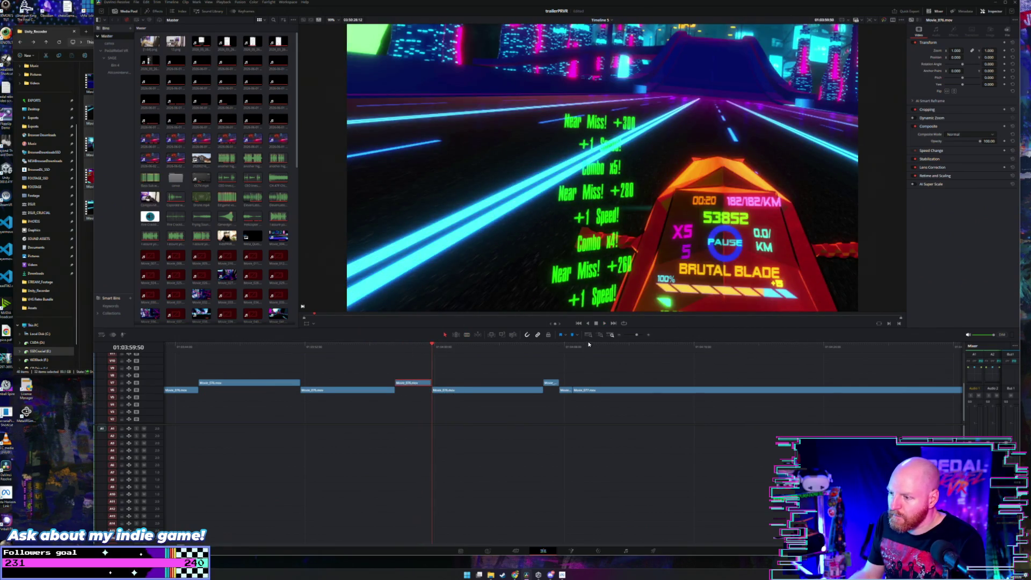
left_click(587, 347)
key("space")
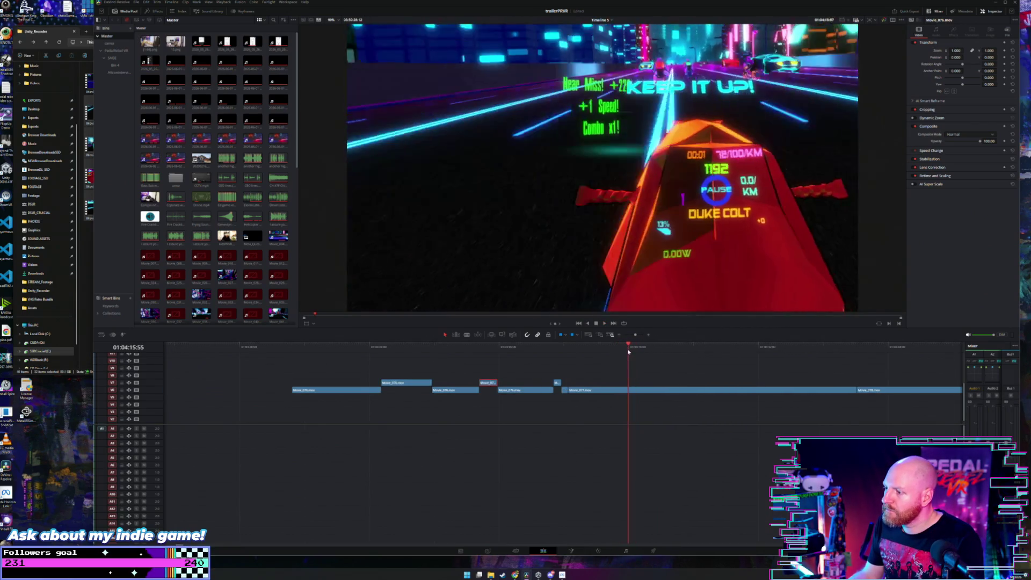
Step: Scrub and replay the racing clips around 01:04:15–01:04:27 to choose the next cuts
left_click_drag(628, 352, 622, 354)
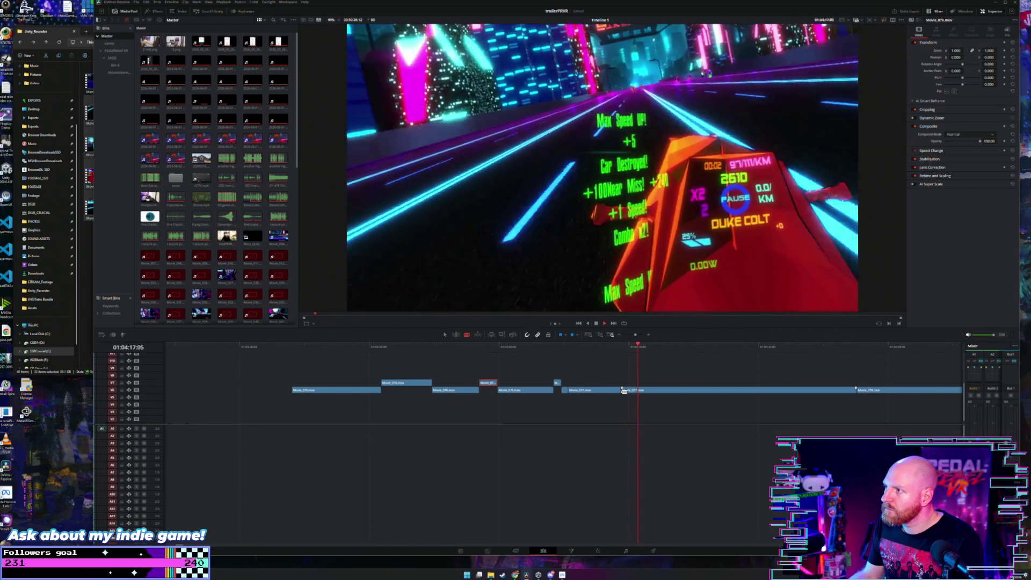
left_click_drag(645, 349, 631, 350)
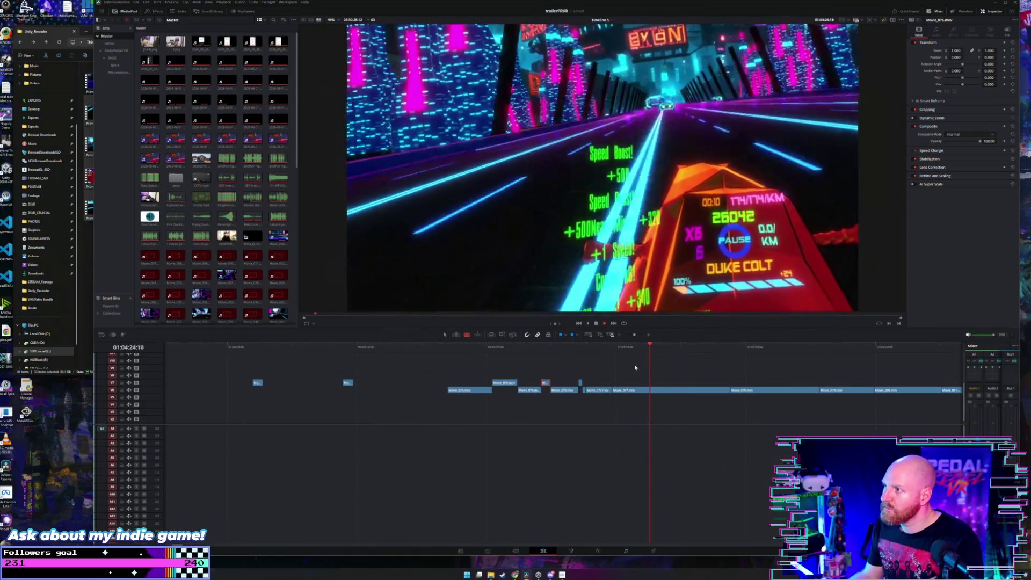
left_click(616, 354)
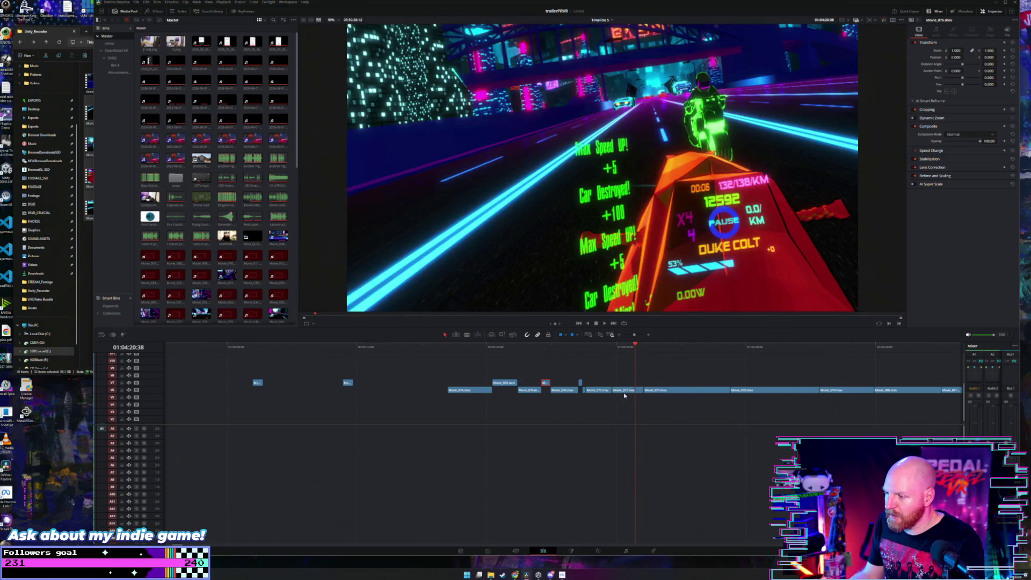
left_click(655, 352)
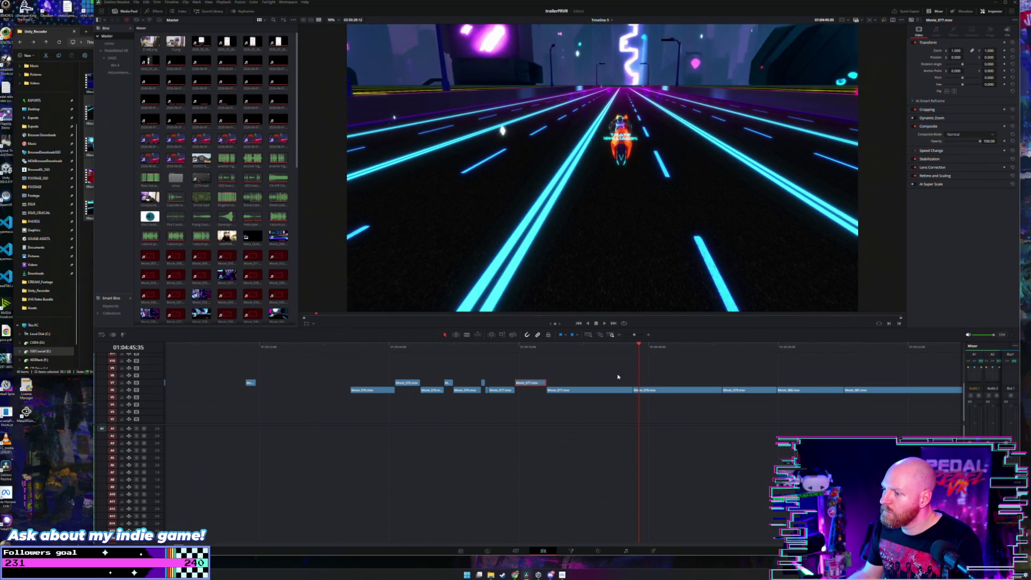
Step: Delete Movie_077.mov and park the playhead near 01:04:49
key("BackSpace")
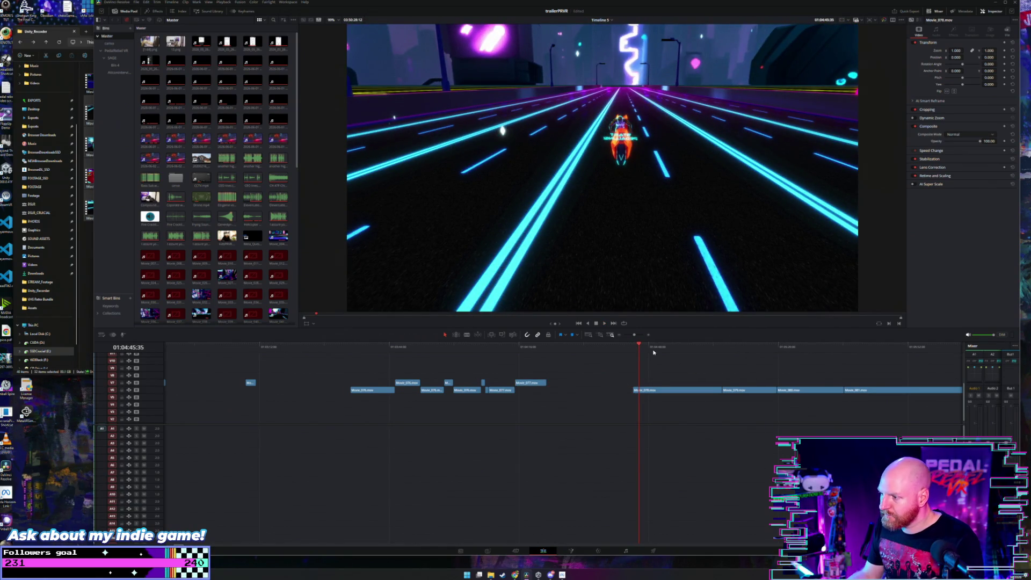
left_click(653, 348)
left_click(643, 349)
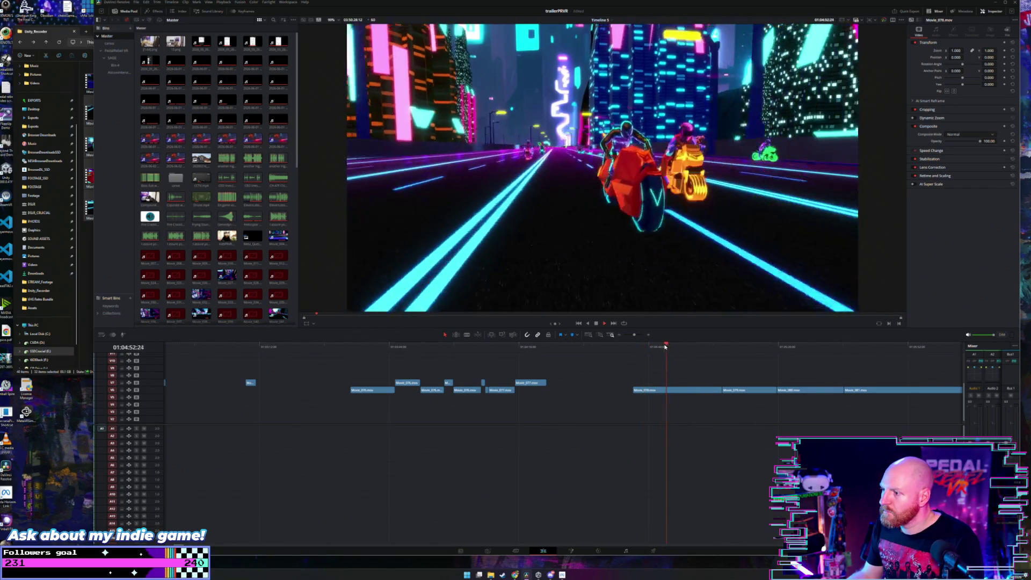
left_click(656, 348)
left_click(654, 348)
left_click(653, 348)
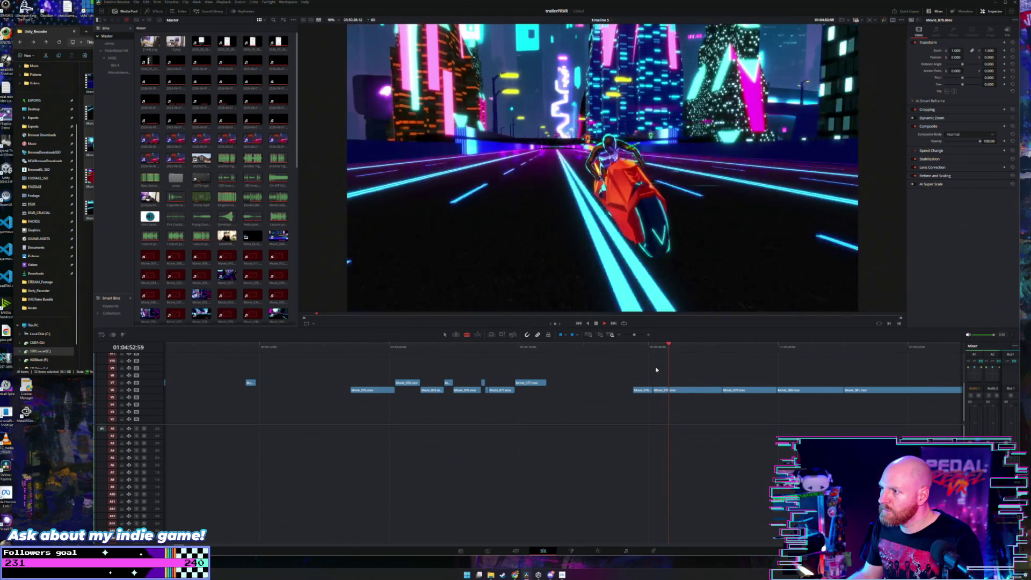
Step: Blade the next racing clip at about 01:04:52 and play ahead toward 01:05:00
left_click(667, 347)
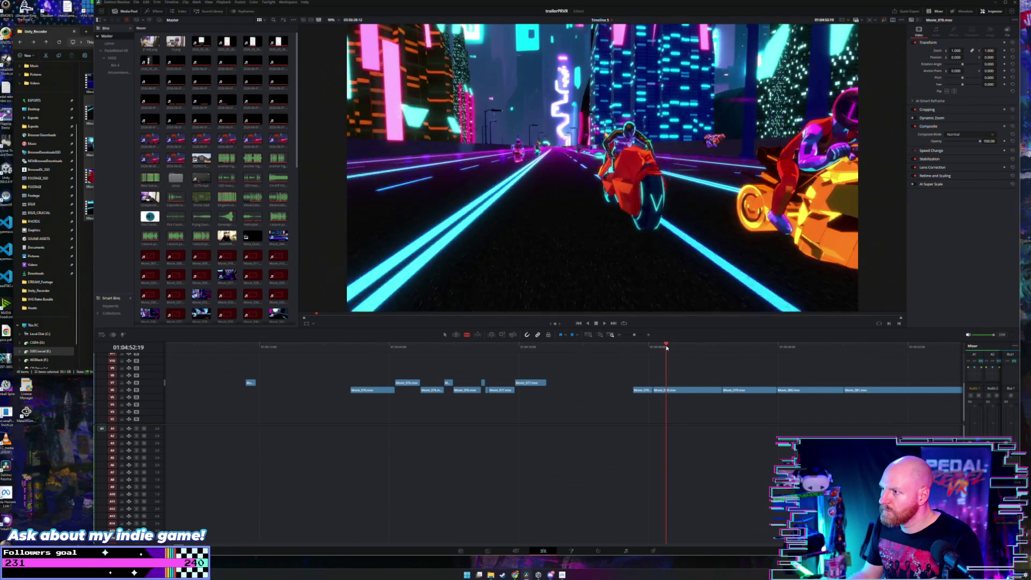
left_click_drag(668, 348, 666, 348)
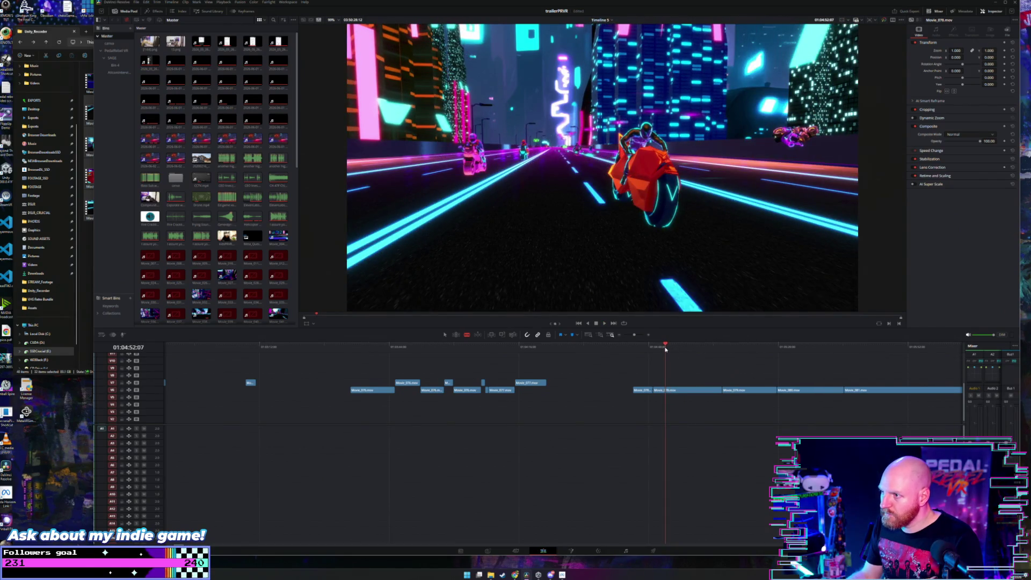
left_click(670, 390)
key("a")
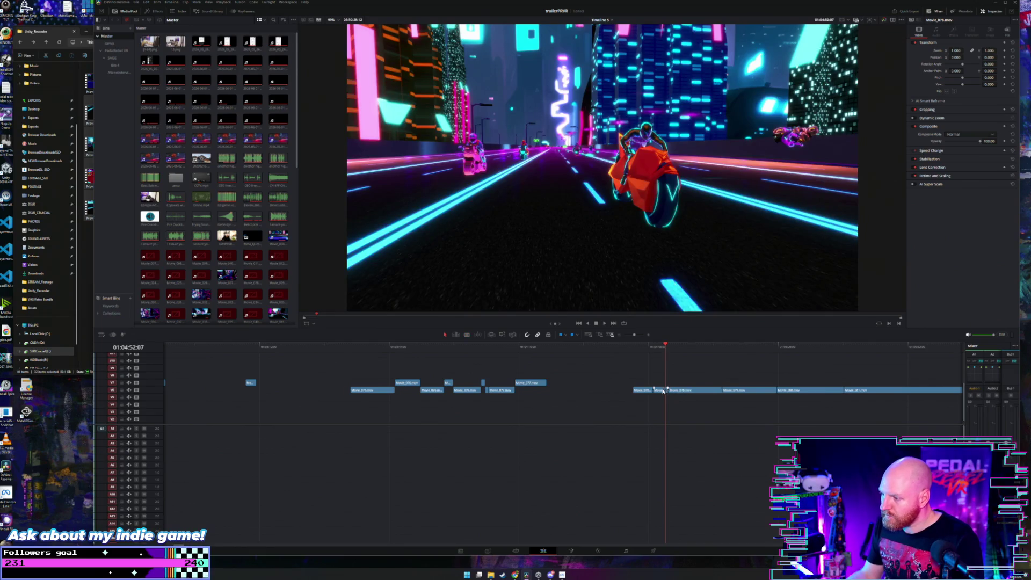
key("space")
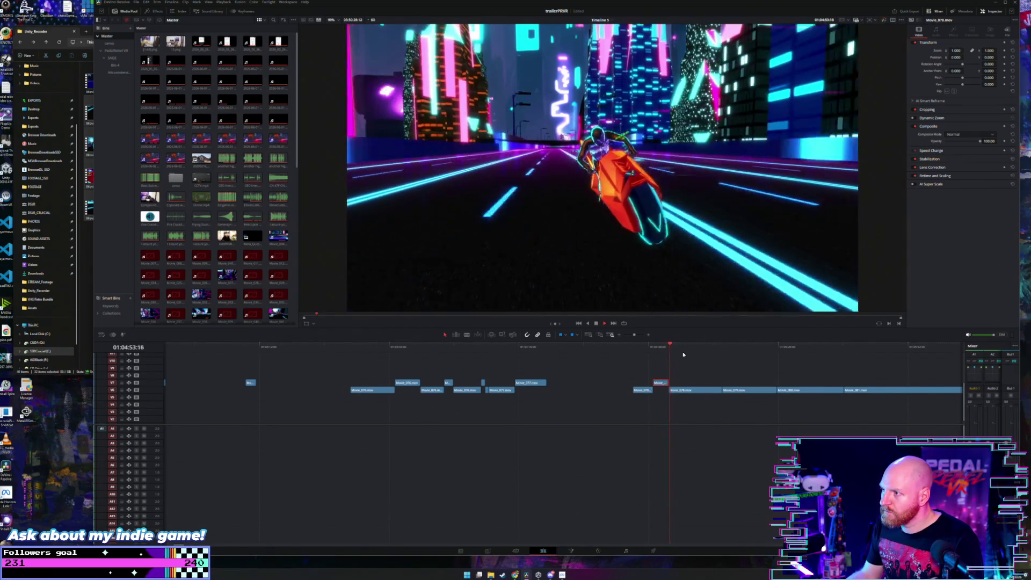
left_click_drag(683, 347, 702, 346)
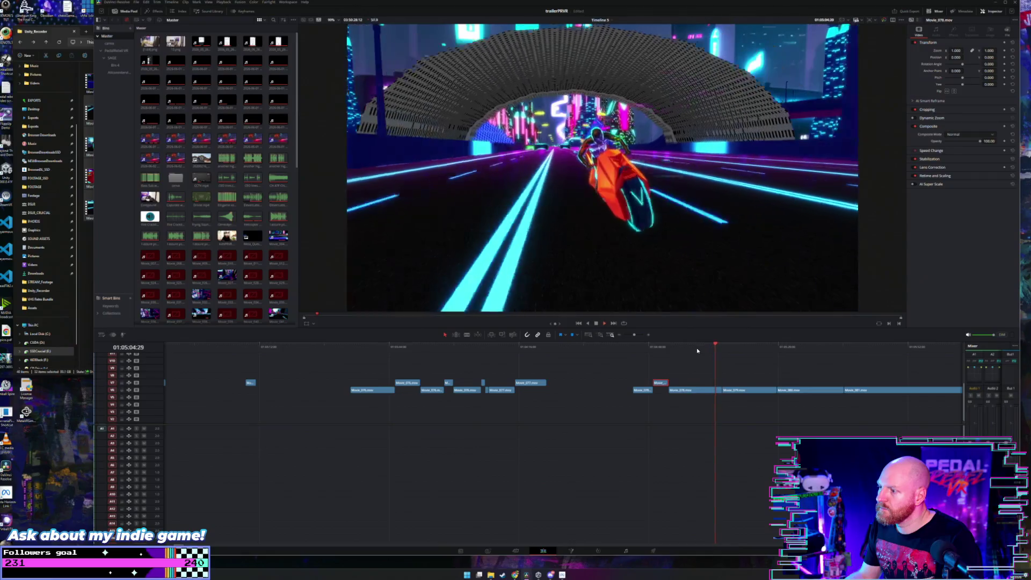
Step: Blade the racing clip at about 01:05:04 and play back to check the cut
key("b")
key("space")
left_click(716, 391)
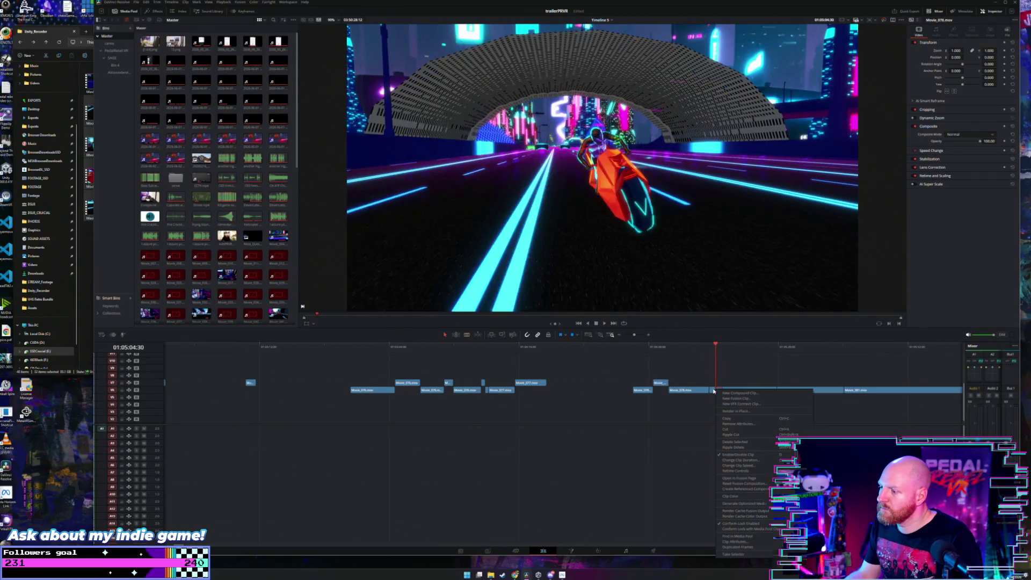
key("a")
key("space")
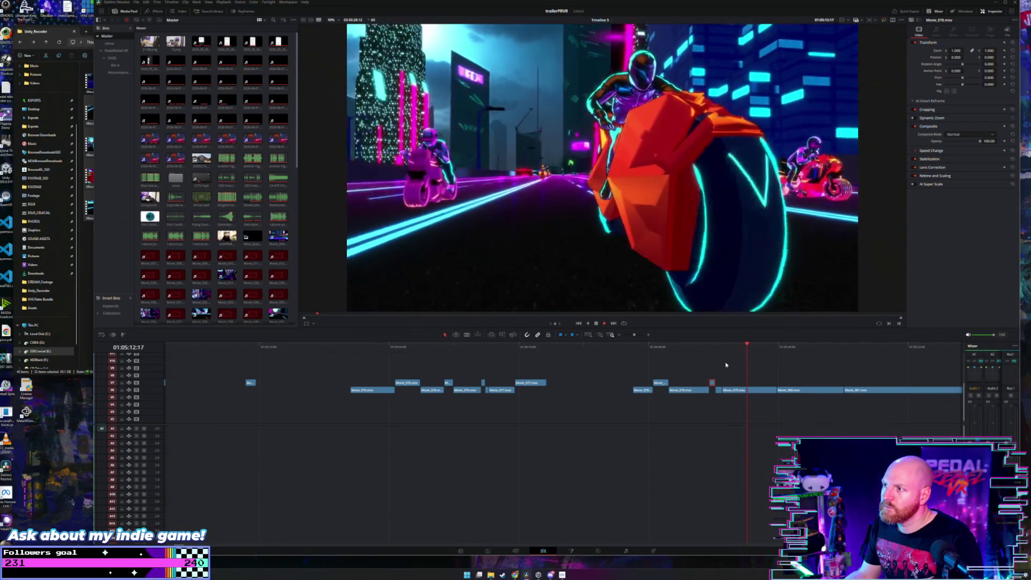
left_click_drag(748, 346, 746, 345)
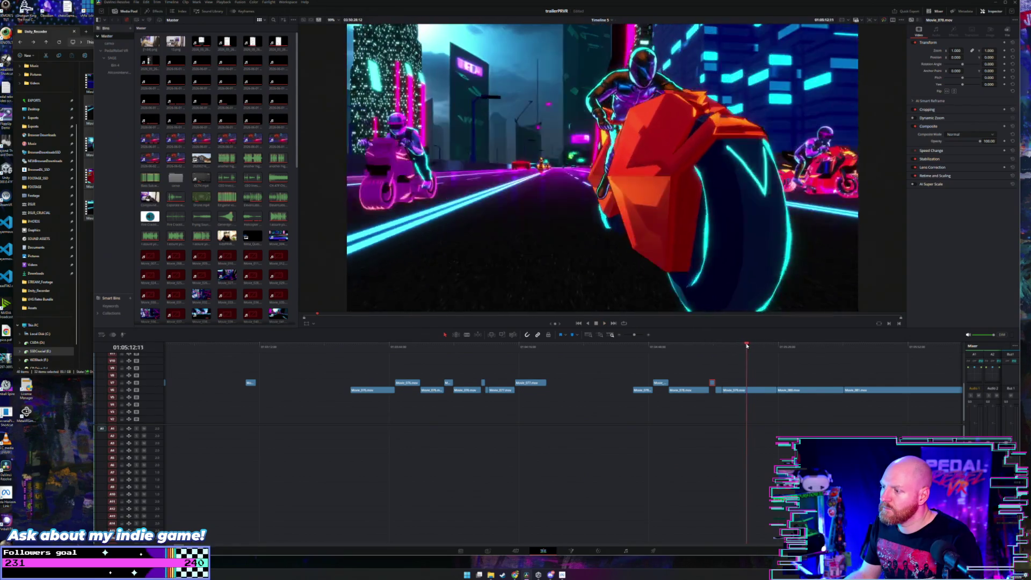
key("space")
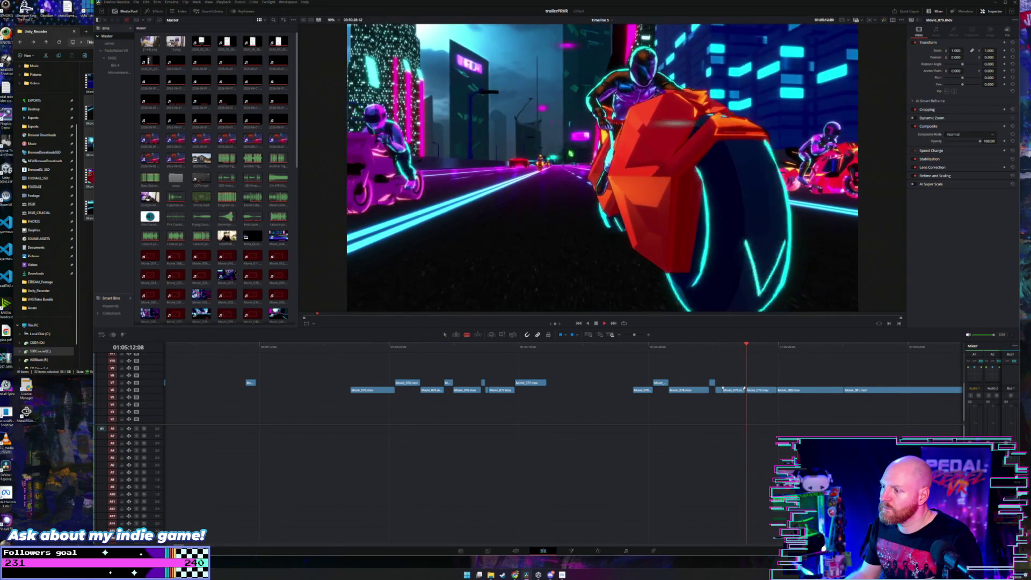
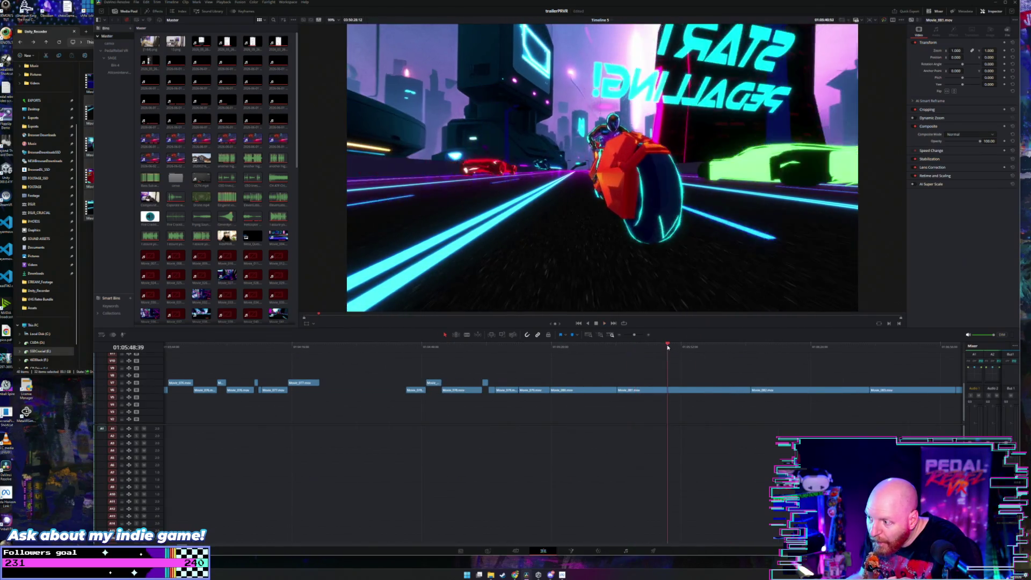
Step: Replay the motorcycle shot repeatedly between about 01:05:45 and 01:05:53 to find the highlight
left_click_drag(668, 348, 644, 349)
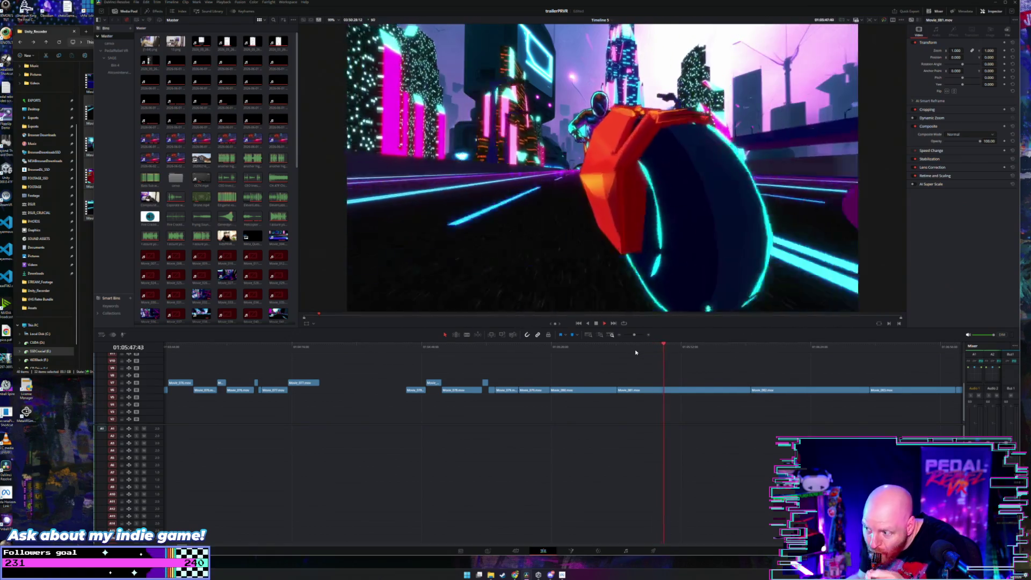
left_click(650, 348)
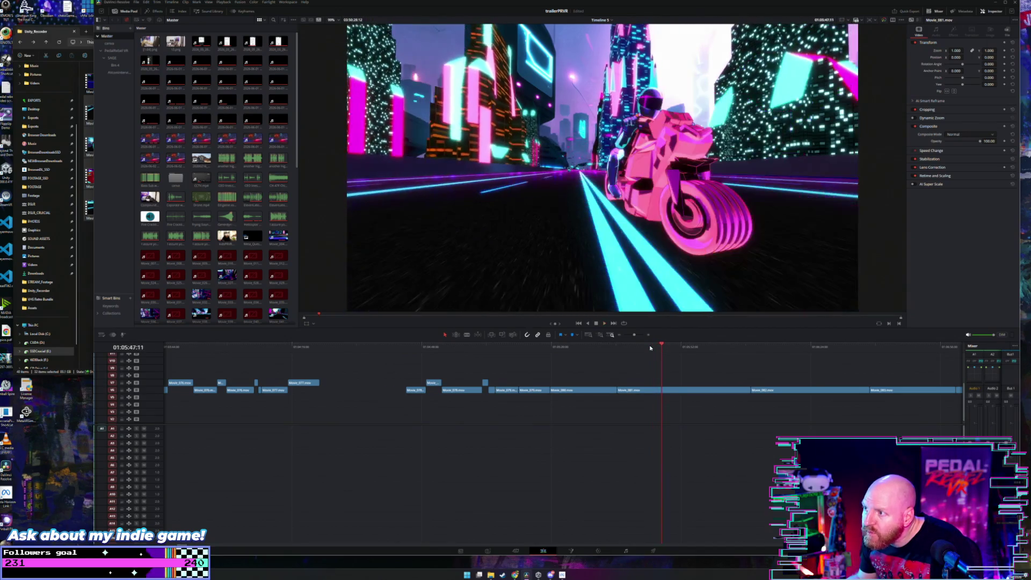
left_click(656, 348)
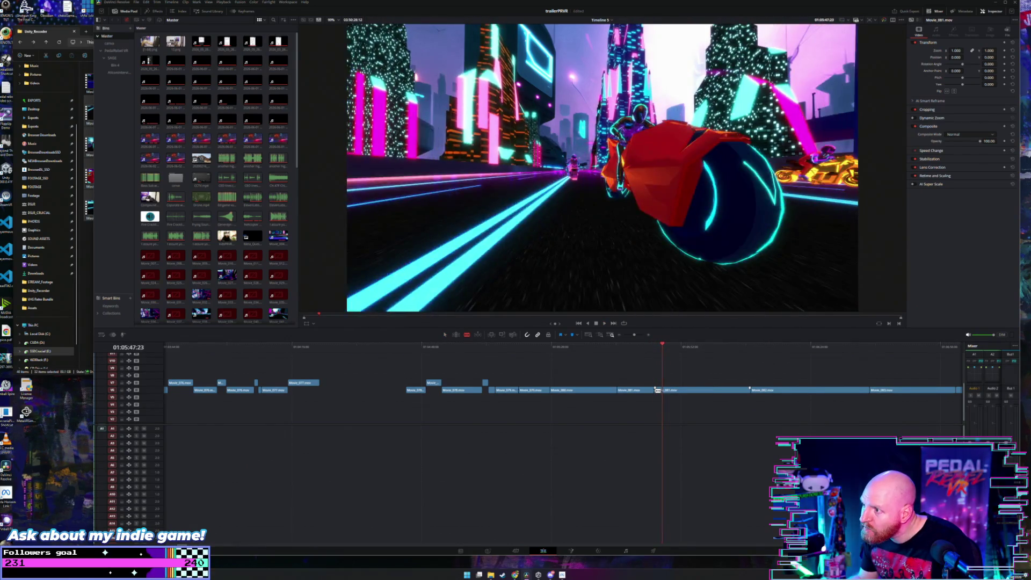
left_click(661, 348)
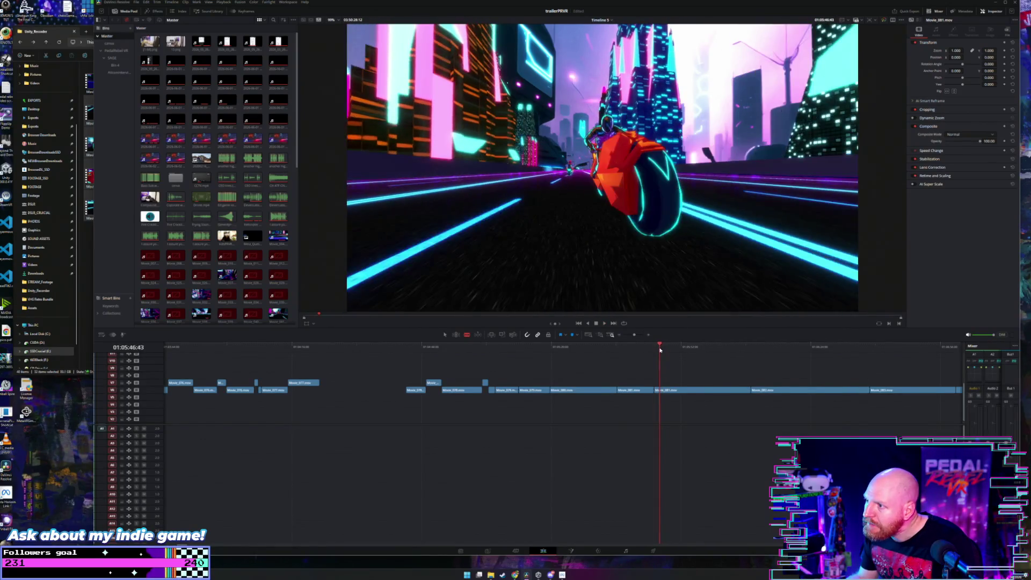
left_click(660, 349)
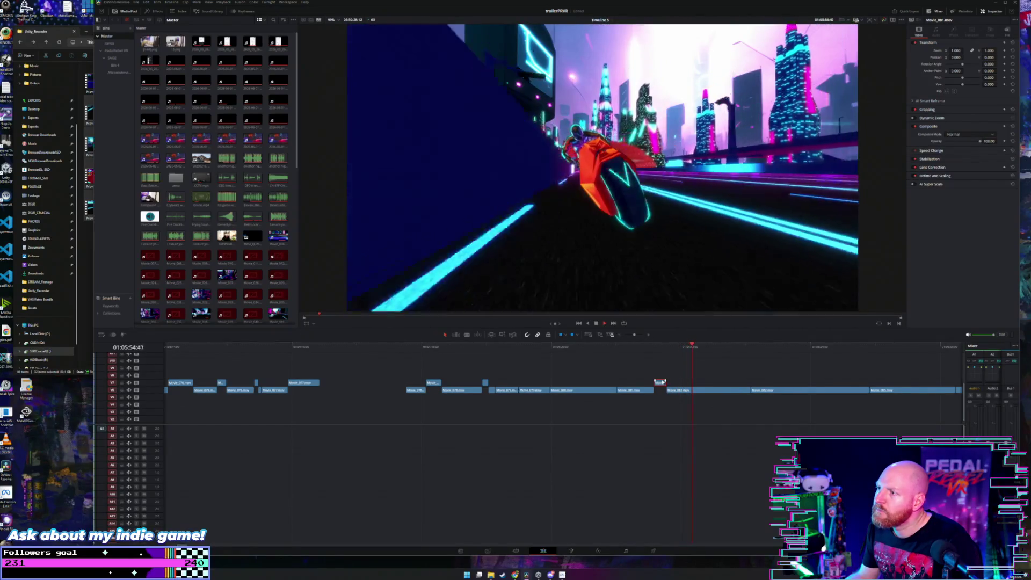
left_click(685, 349)
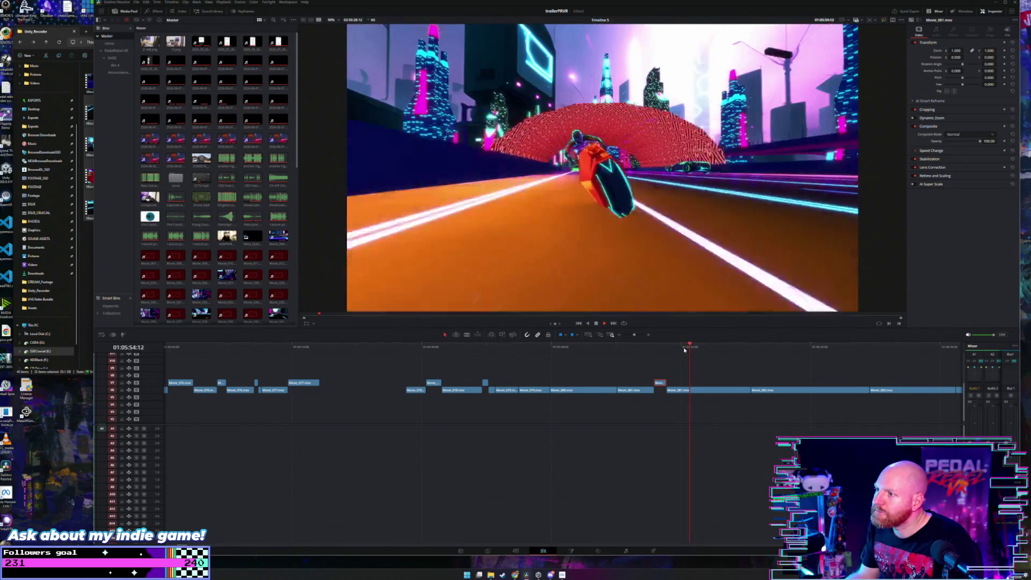
left_click(687, 348)
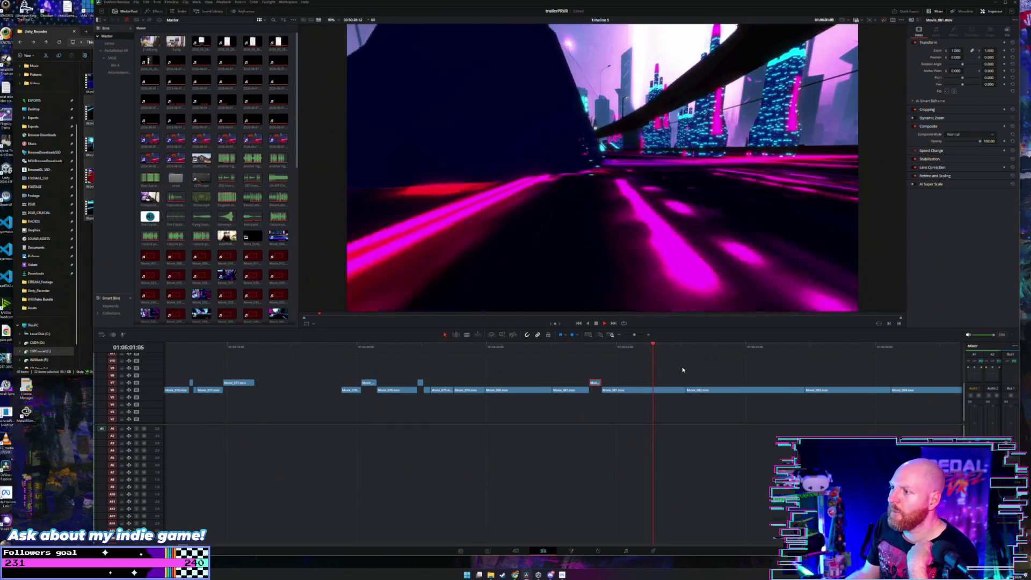
left_click_drag(668, 346, 680, 348)
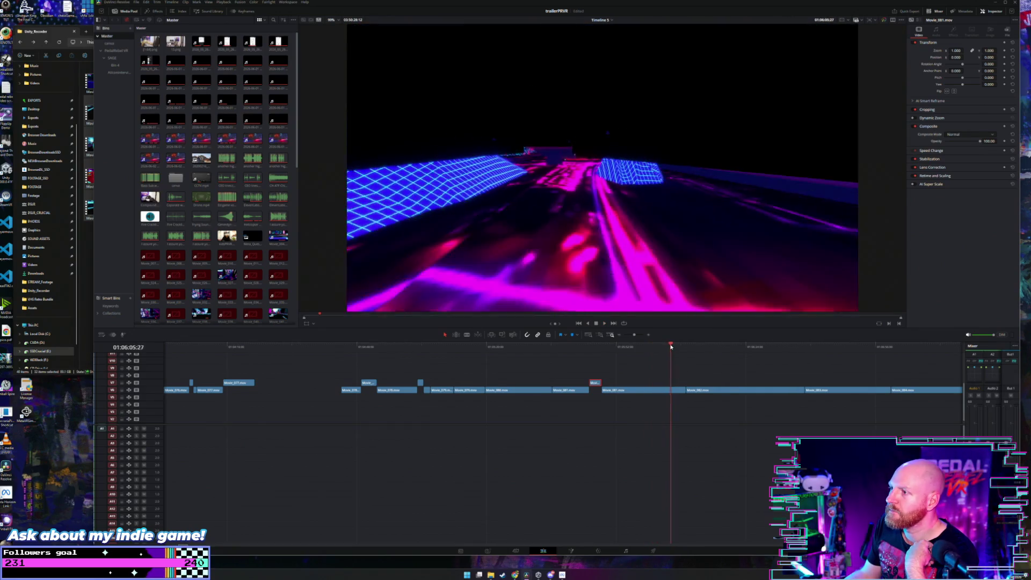
key("space")
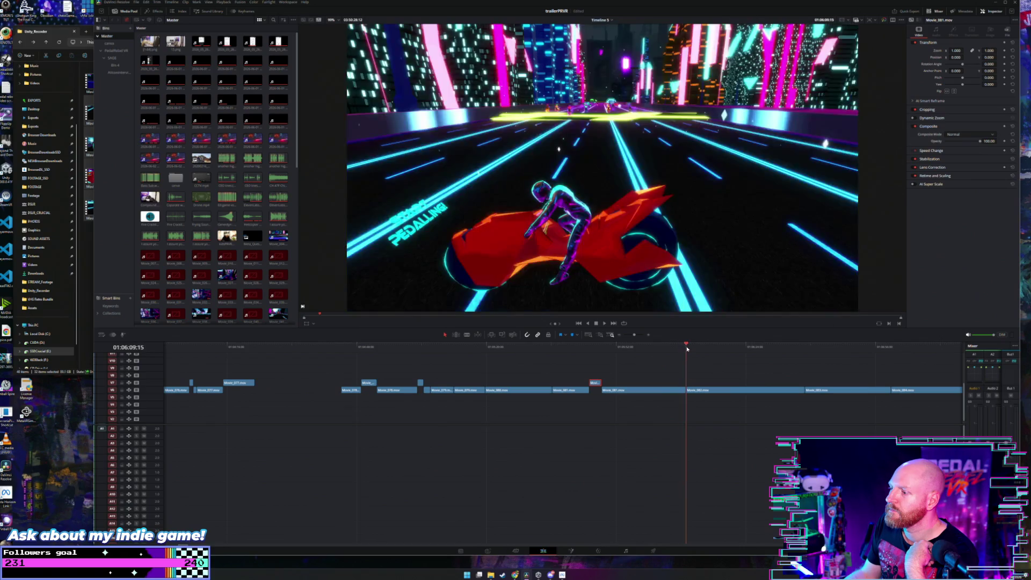
left_click_drag(688, 349, 703, 346)
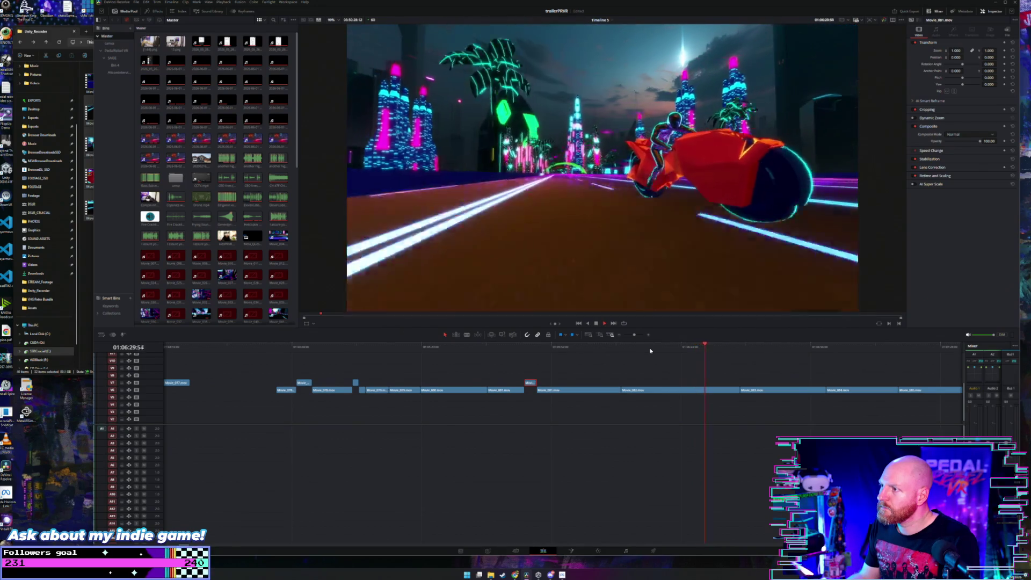
scroll(648, 359, "right", 2)
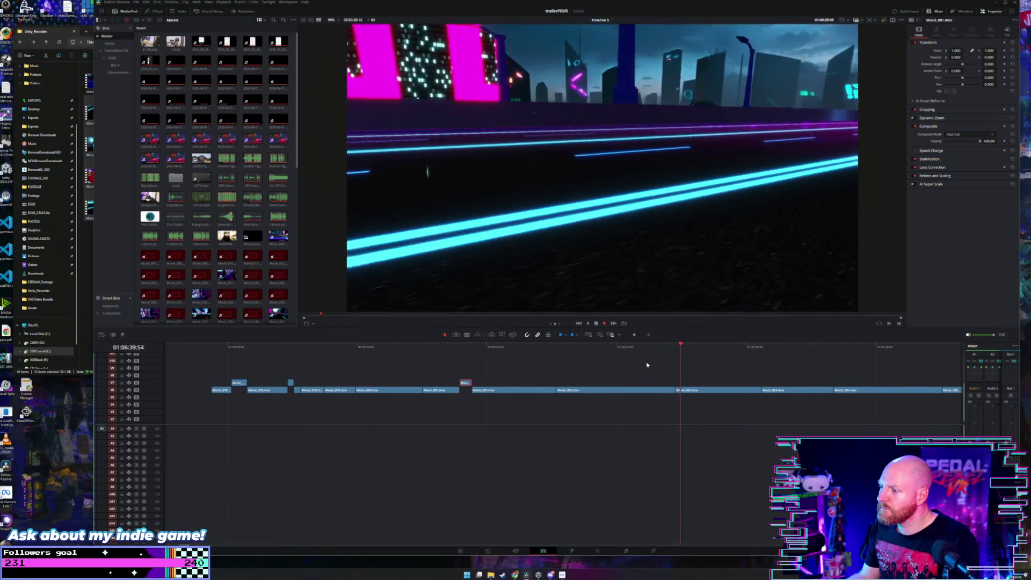
scroll(648, 366, "right", 1)
scroll(647, 367, "right", 1)
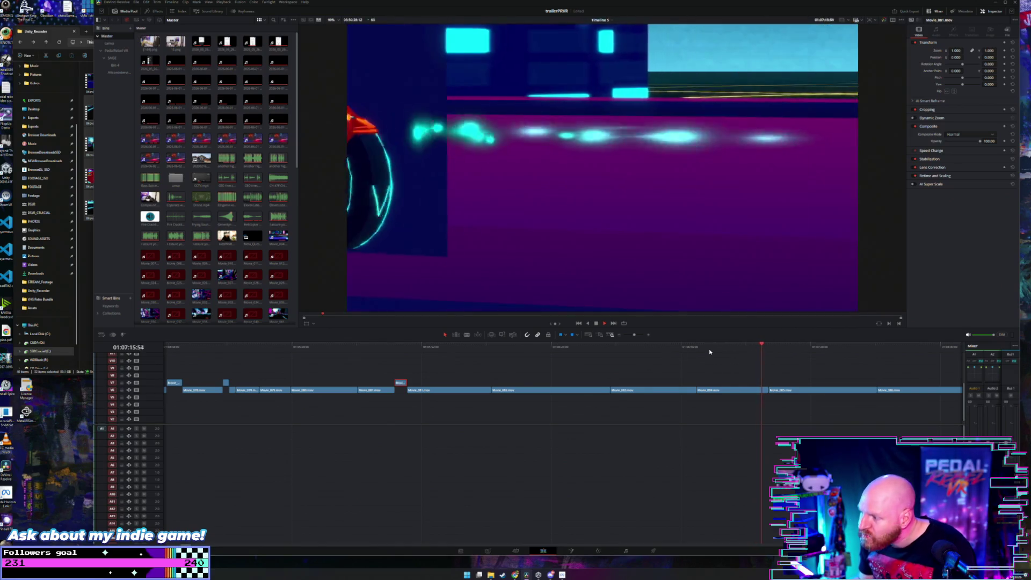
Step: Rewatch the close-up from 01:07:06, then zoom the timeline to fit the whole edit
left_click(710, 350)
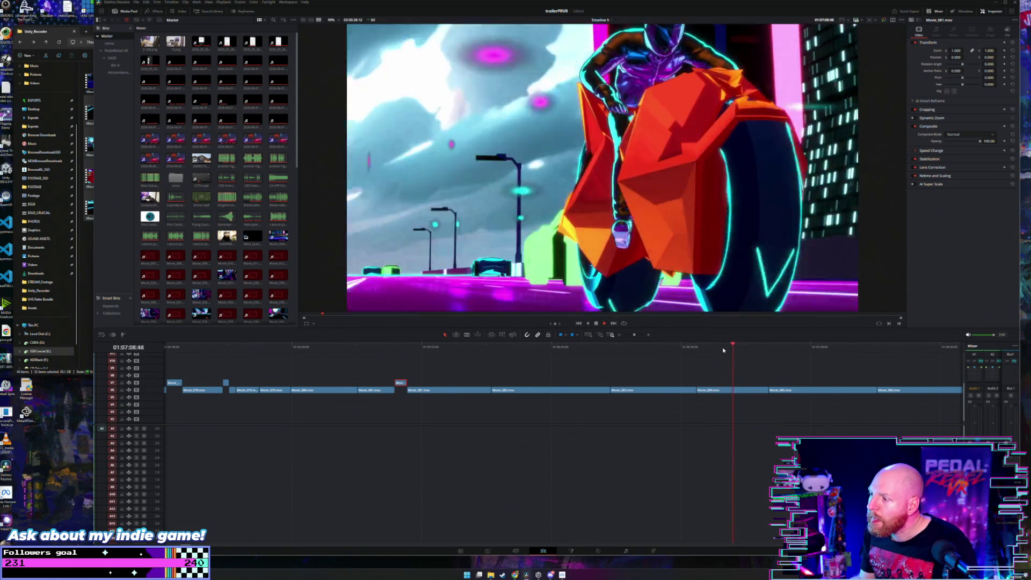
left_click(722, 344)
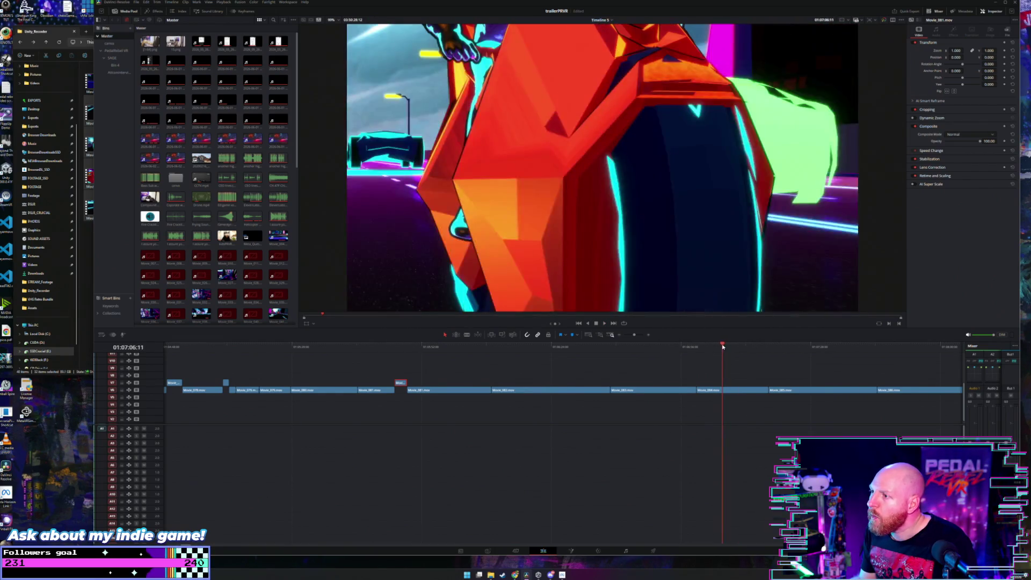
left_click(724, 346)
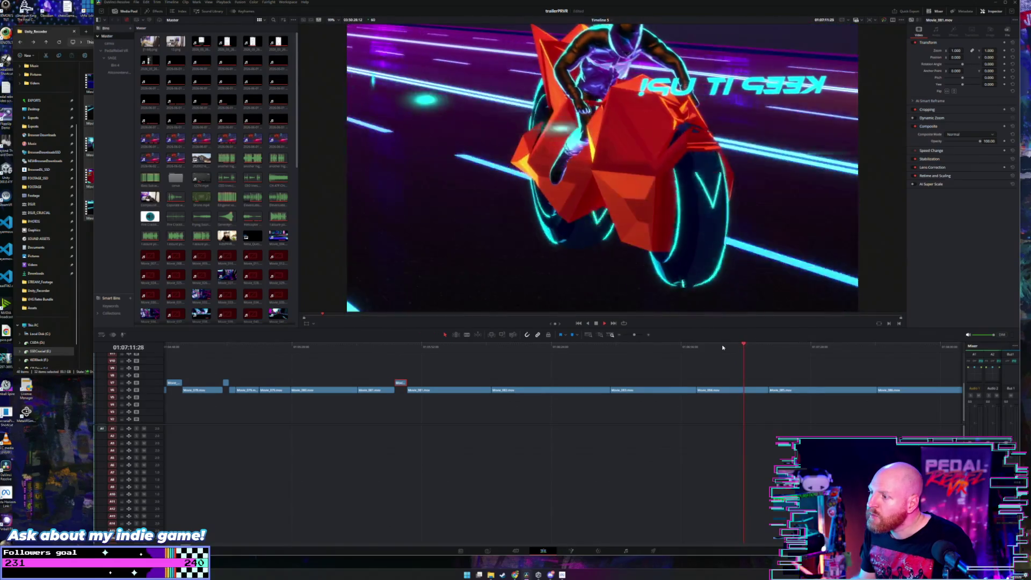
key("shift+z")
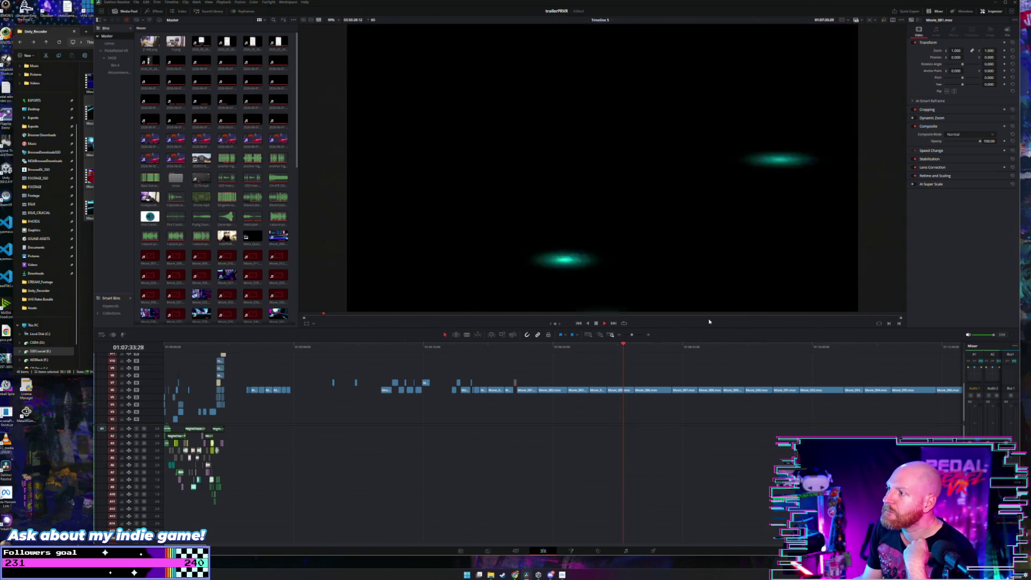
Step: Split the clip at the playhead, then select and play the small cut-off piece
left_click(627, 390)
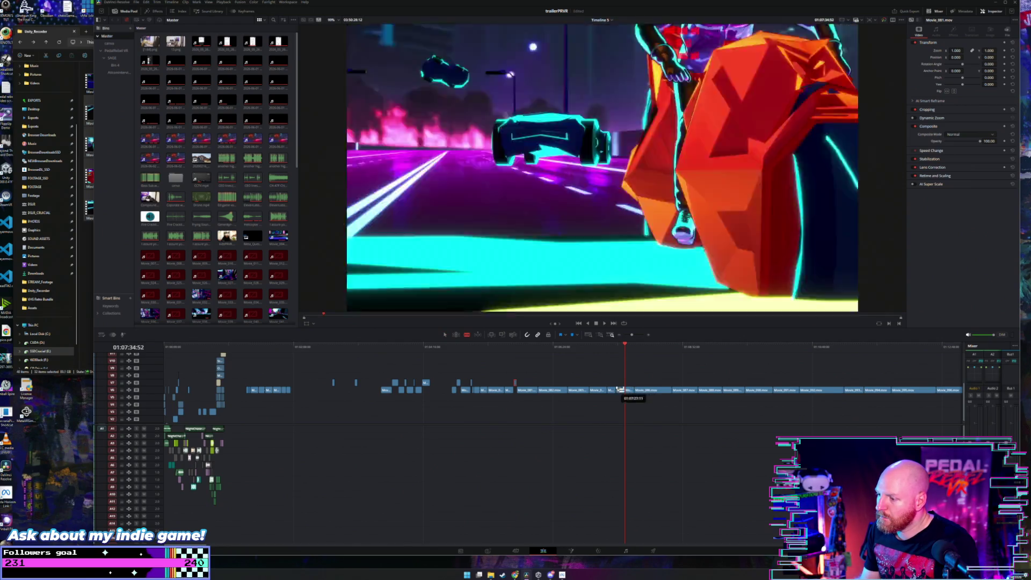
key("a")
left_click(620, 383)
key("space")
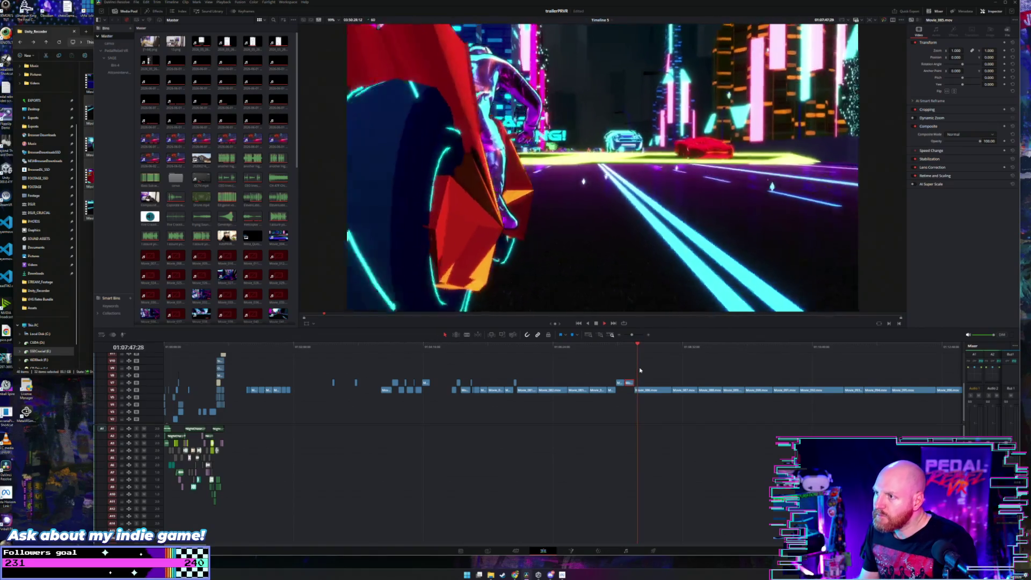
Step: Clear the clip selection and rewatch the footage from 01:07:52
scroll(640, 371, "right", 3)
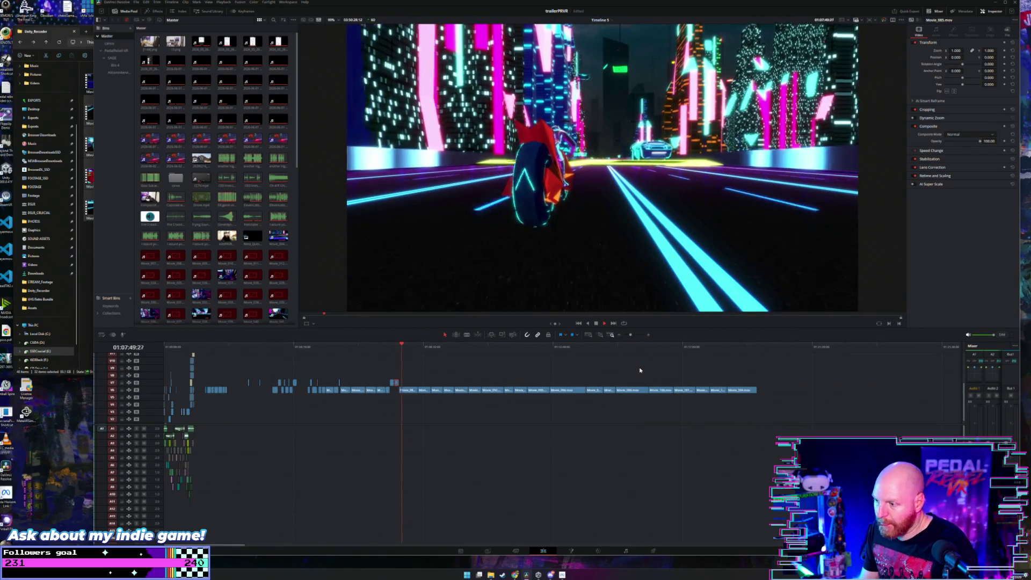
left_click(515, 376)
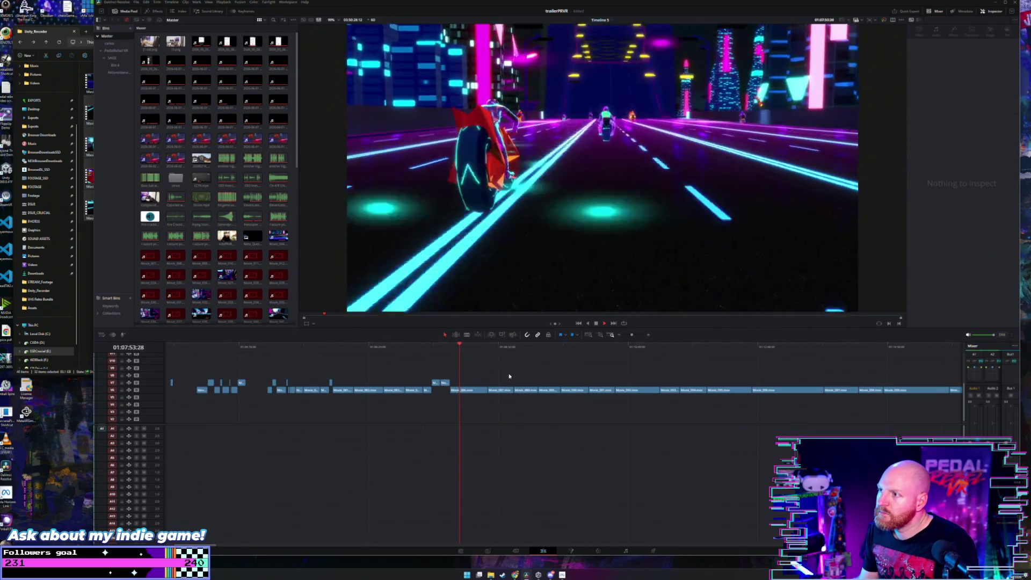
left_click(456, 348)
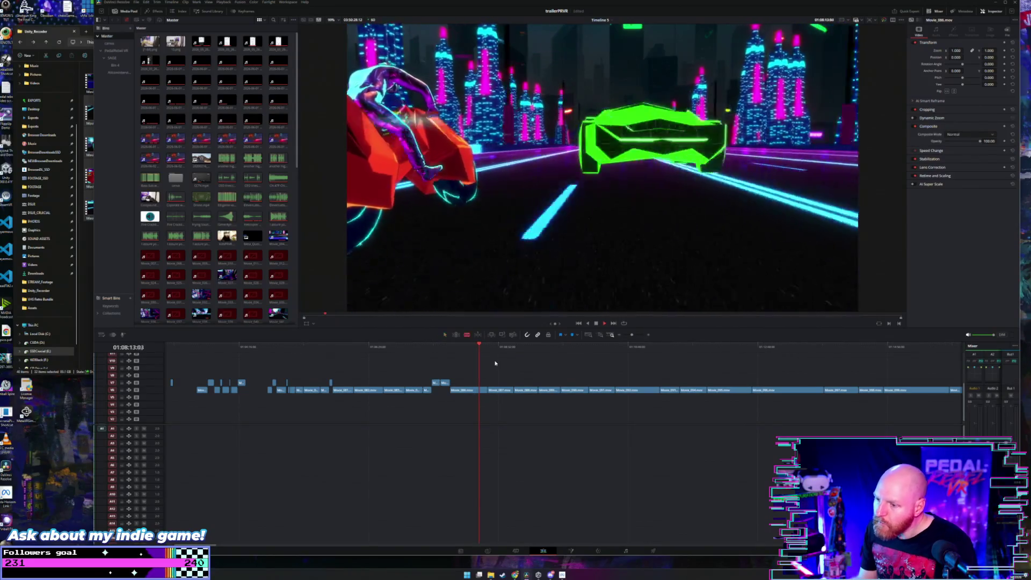
Step: Stop playback at 01:08:13 and blade the long end-section clip there
key("b")
key("space")
left_click(475, 390)
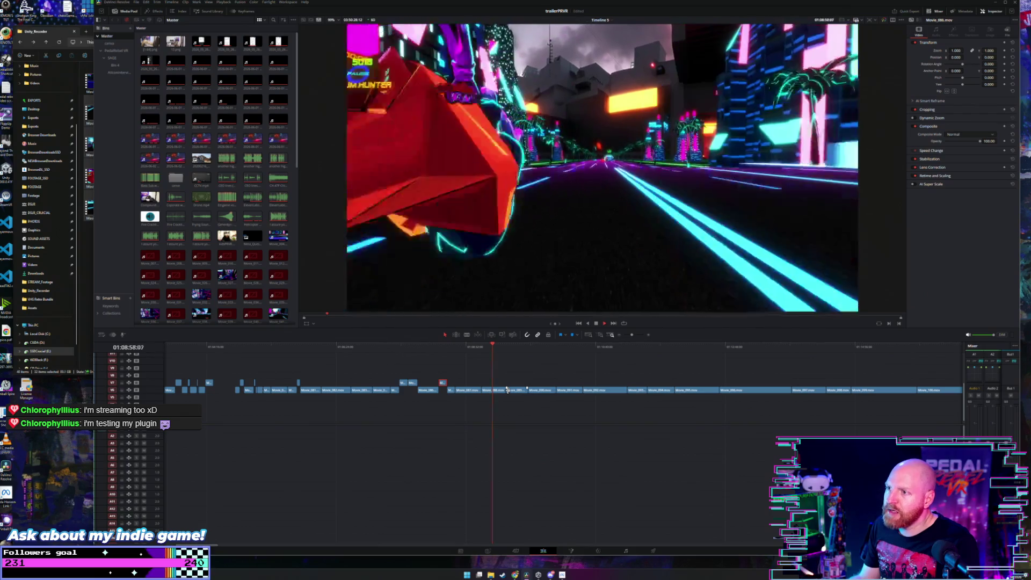
Step: Scrub back to review the footage around 01:08:55–01:08:57
left_click_drag(495, 350, 491, 349)
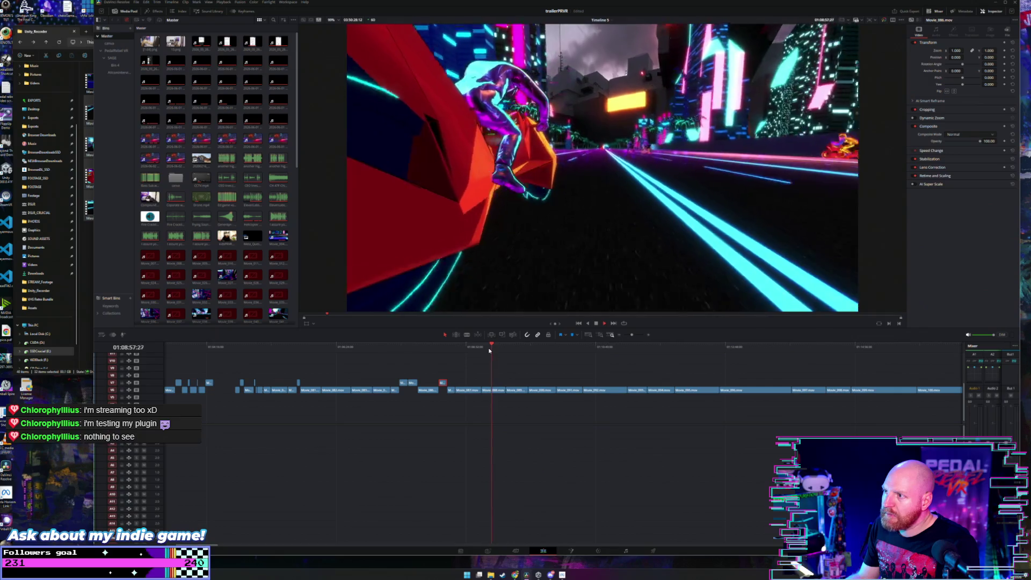
left_click(492, 349)
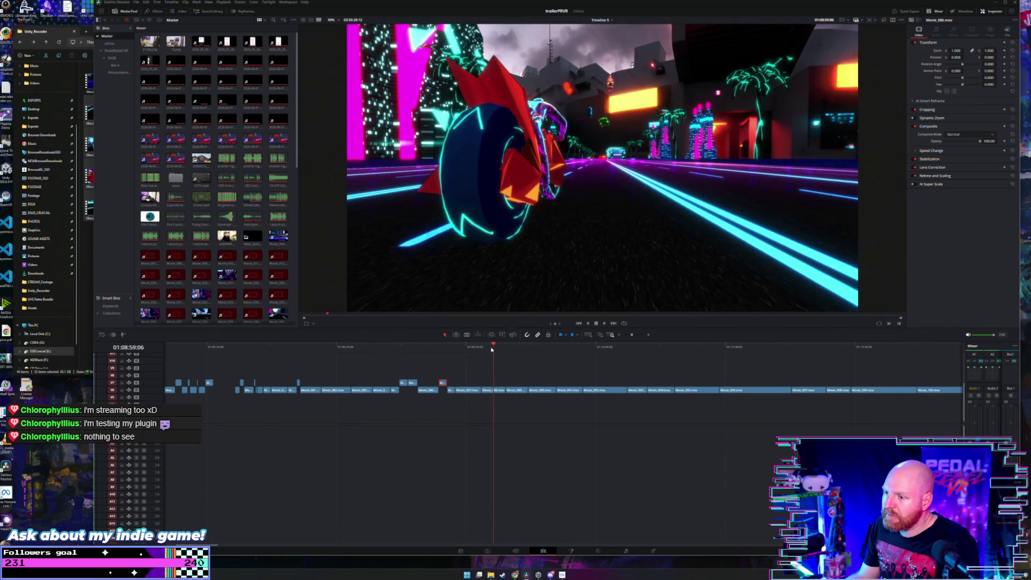
left_click_drag(492, 350, 490, 350)
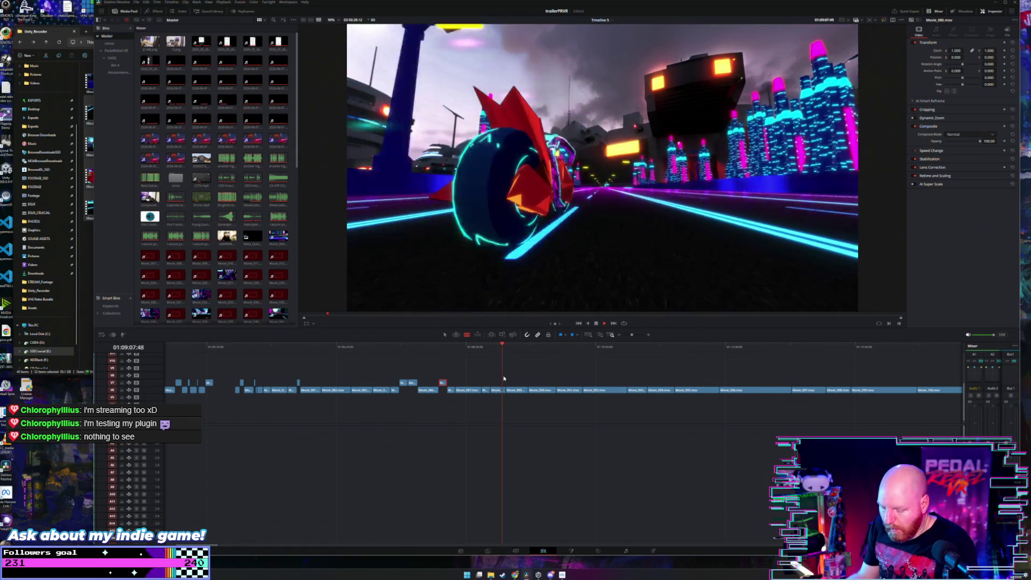
Step: Split the red V7 clip at the playhead and slide the trimmed piece along its track
scroll(503, 373, "down", 2)
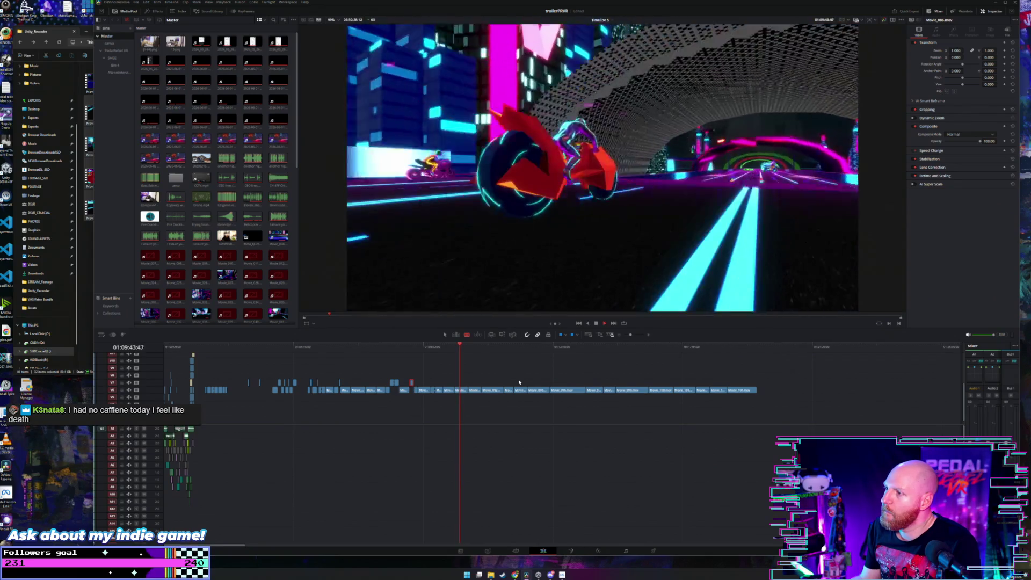
key("space")
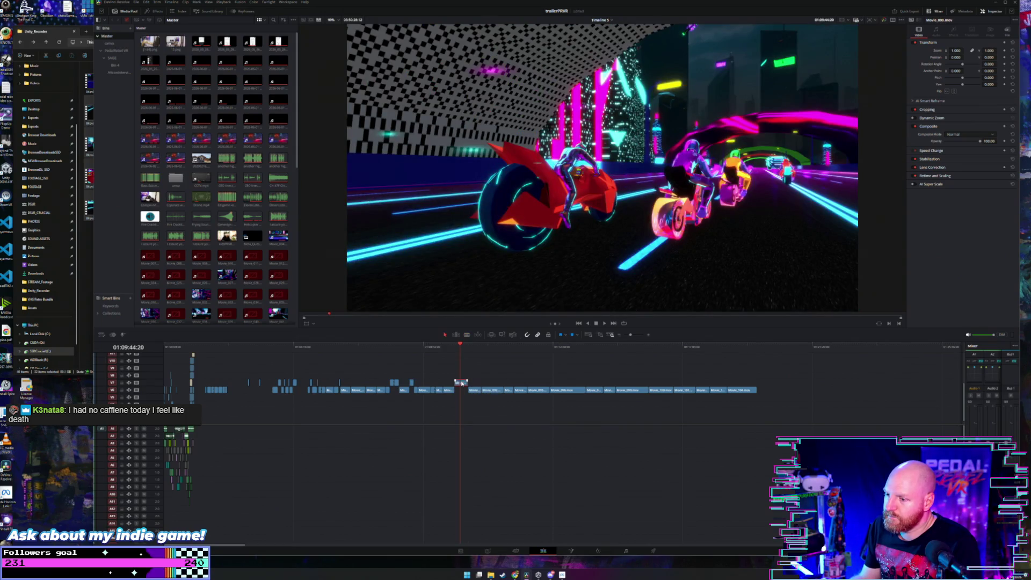
key("space")
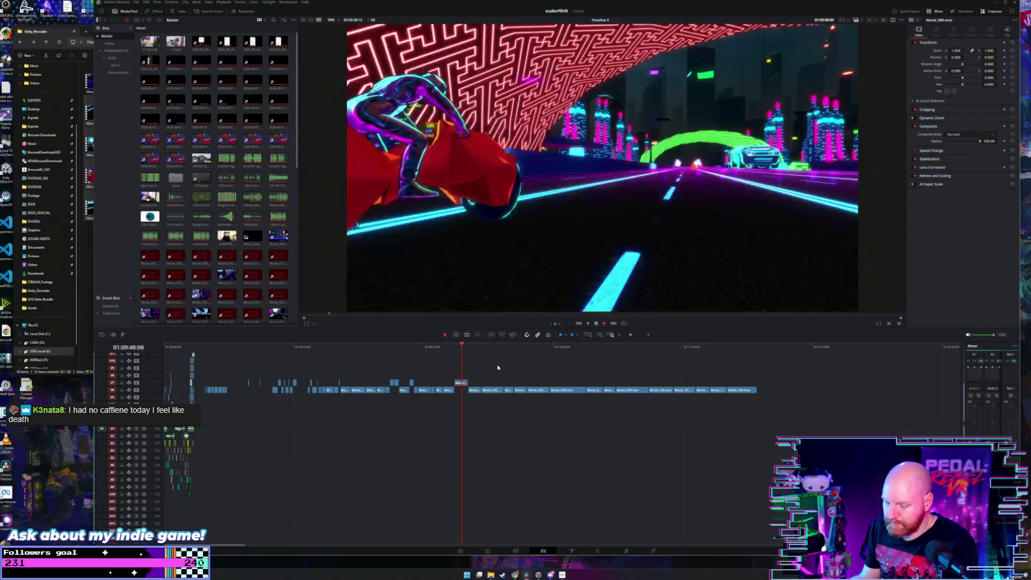
scroll(498, 368, "up", 2)
key("ctrl+b")
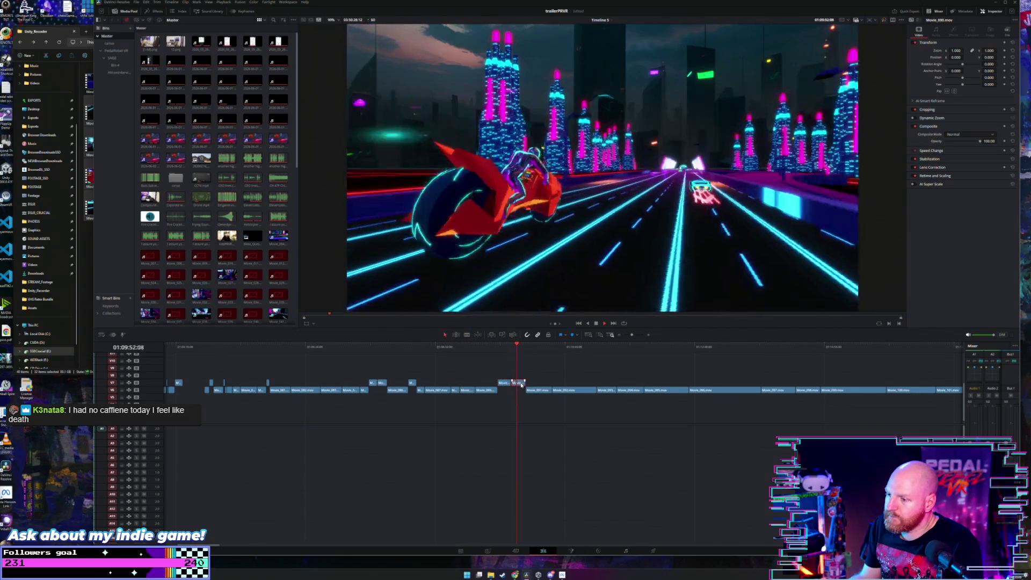
left_click_drag(521, 389, 522, 390)
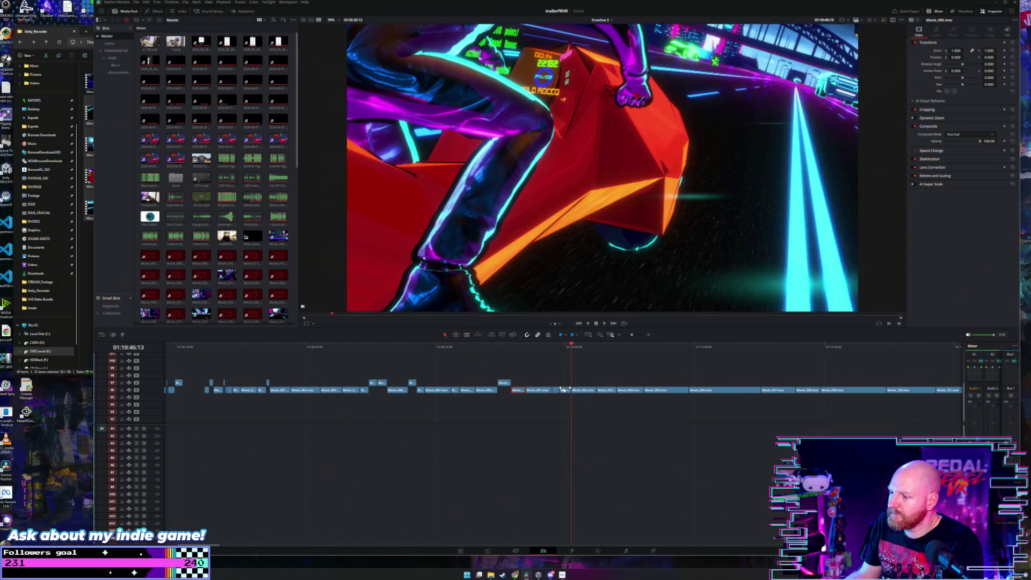
Step: Play the timeline from this point with the Blade tool active to review the cut
key("space")
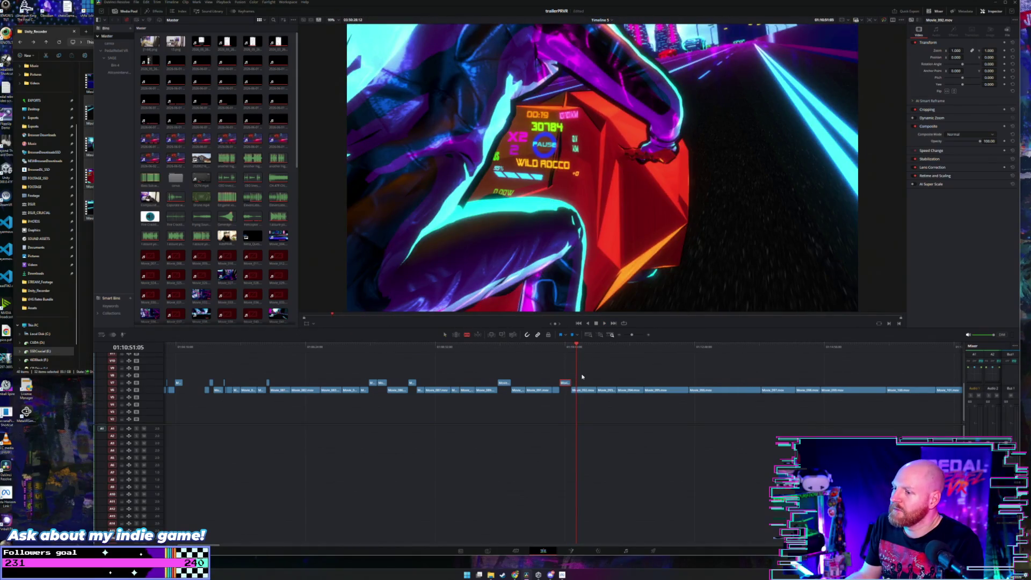
key("b")
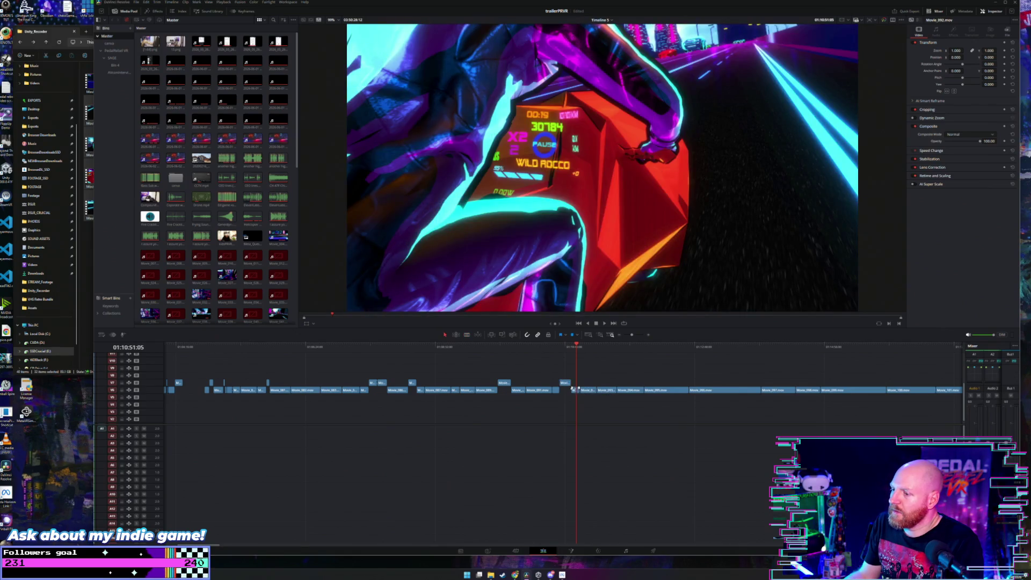
key("space")
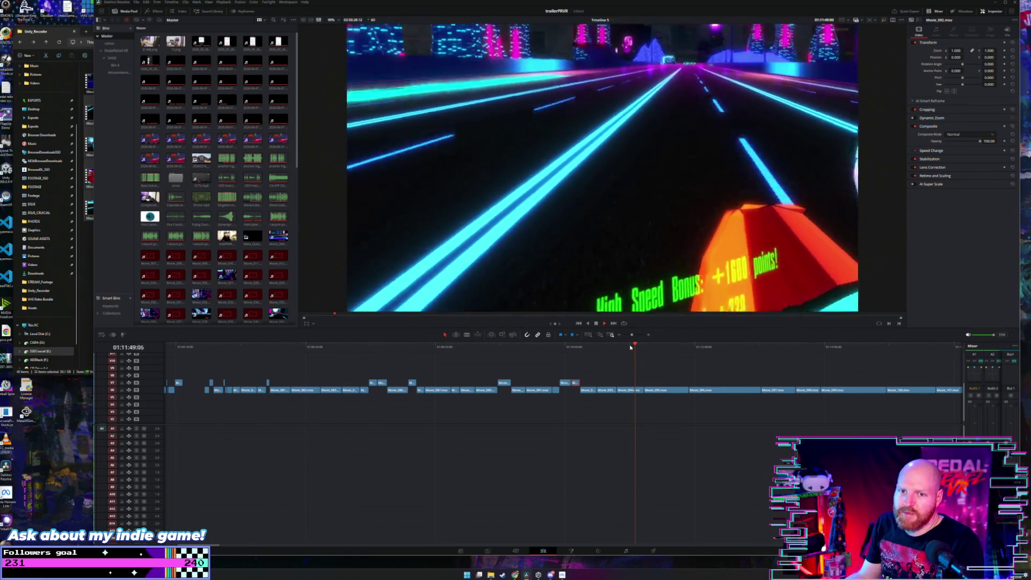
Step: Replay and skip through the footage on the ruler to locate the next highlight moment
left_click(631, 348)
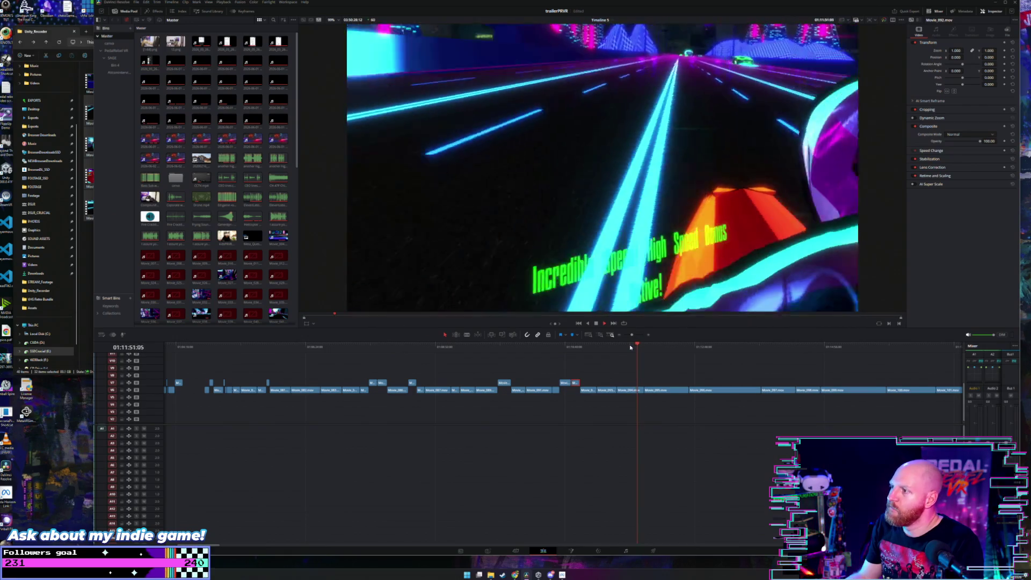
key("space")
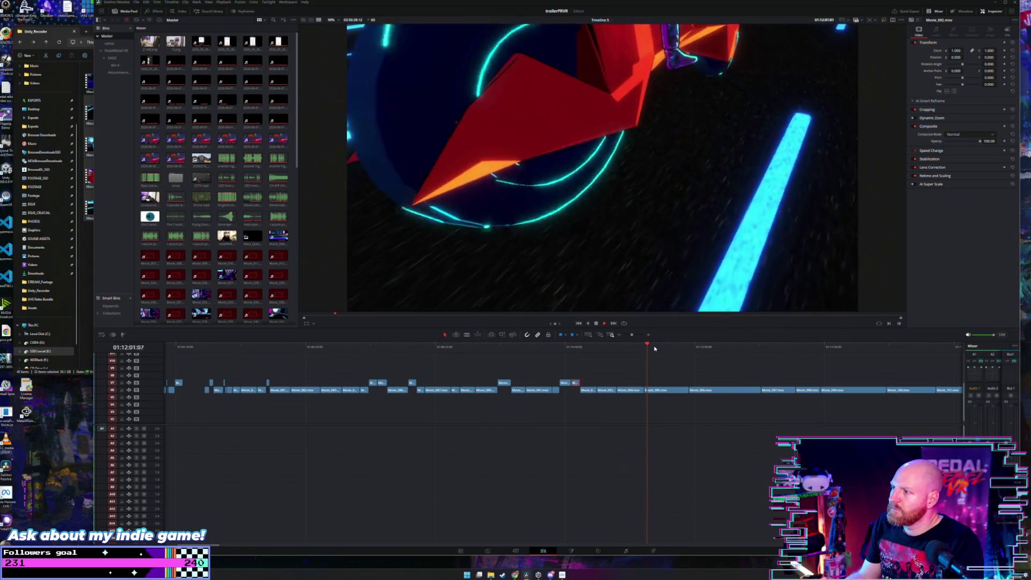
left_click(656, 347)
left_click(661, 347)
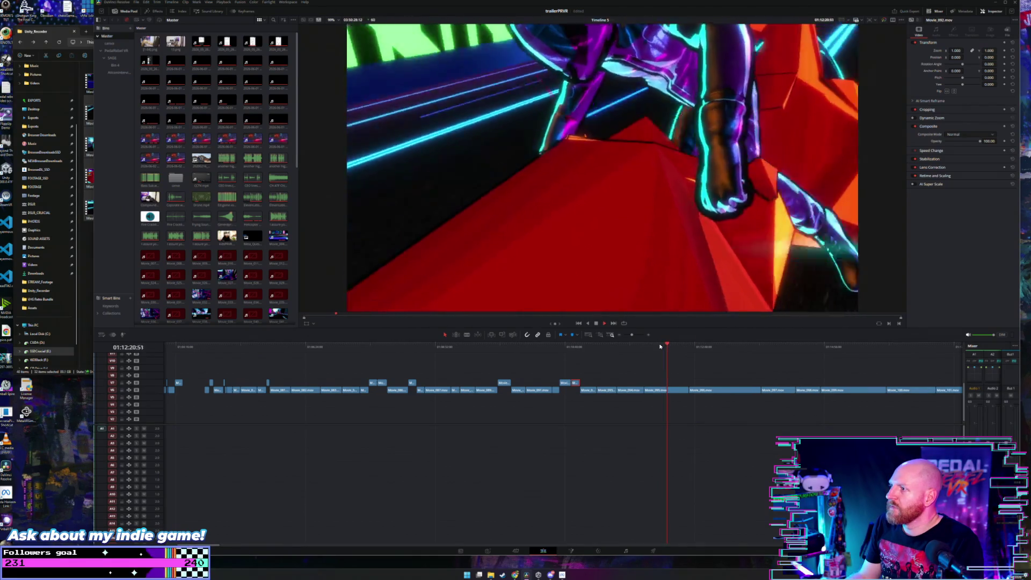
left_click(651, 347)
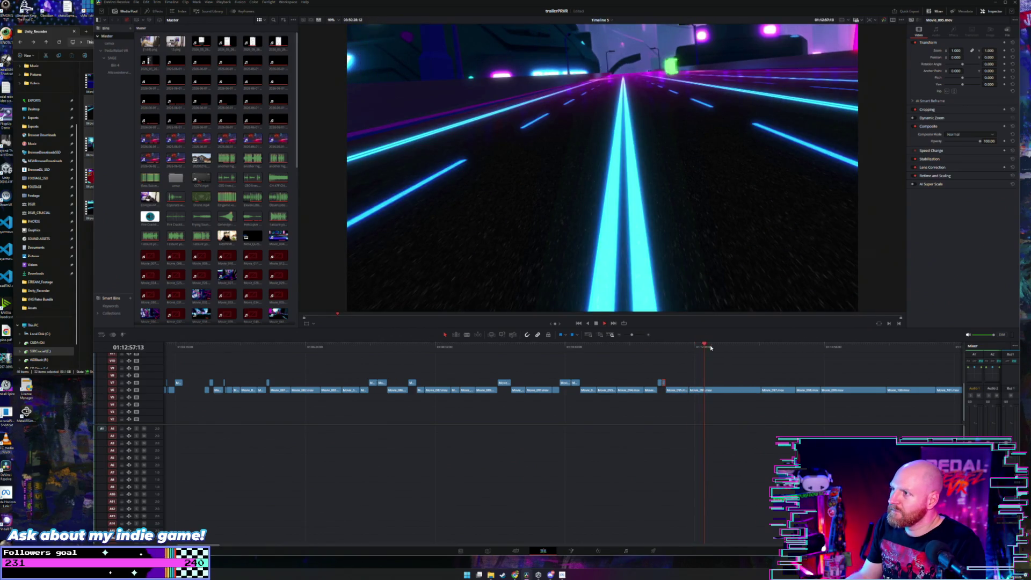
Step: Delete the Movie_096 clip and move the playhead onto the start of Movie_097
left_click_drag(710, 348, 757, 349)
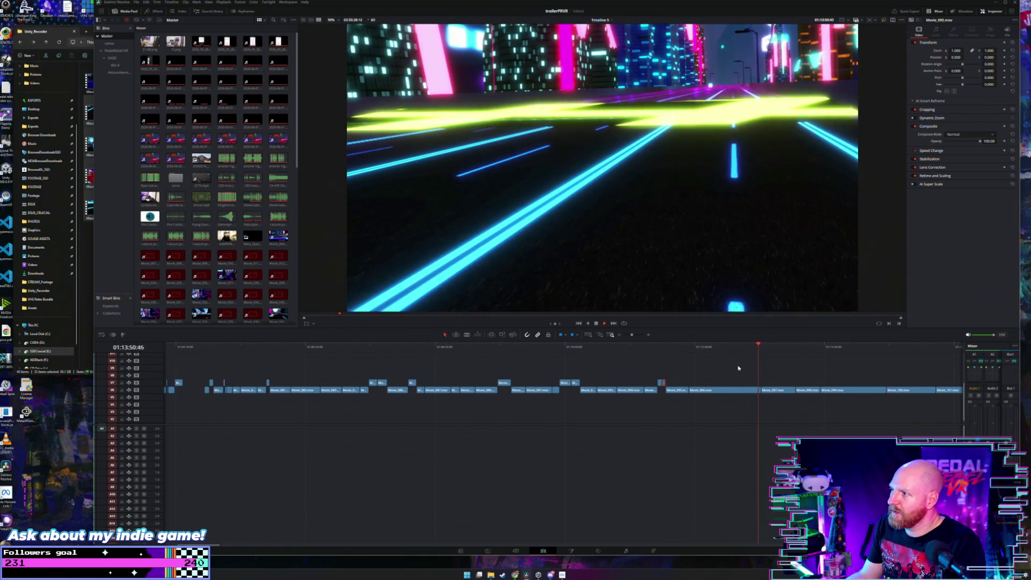
key("Delete")
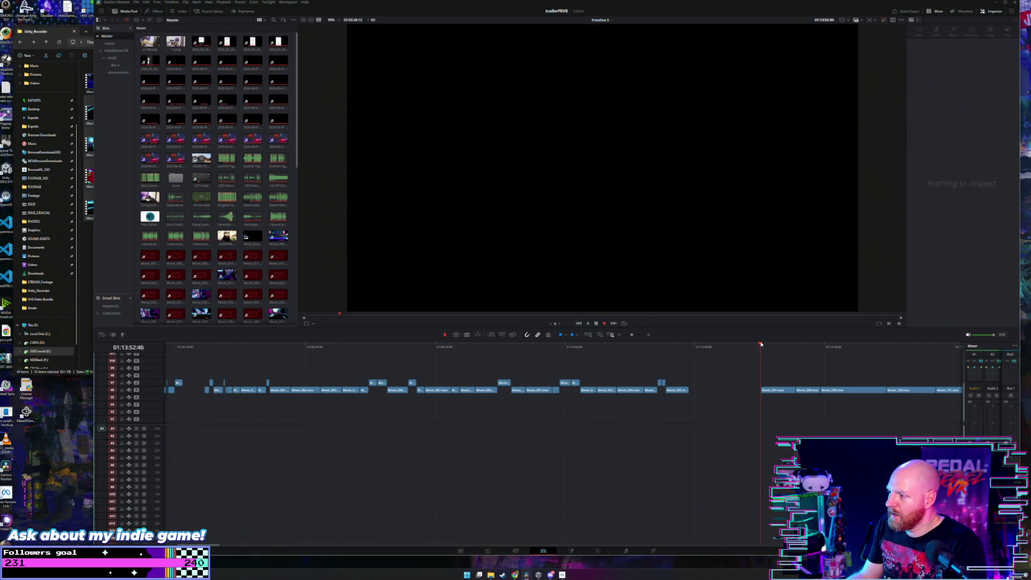
left_click_drag(761, 344, 773, 347)
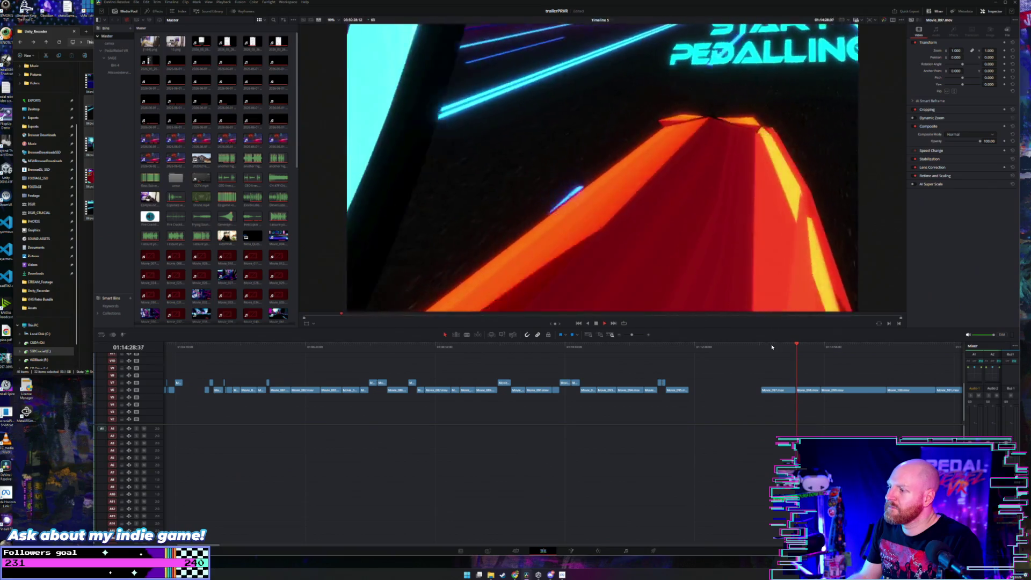
scroll(772, 357, "right", 1)
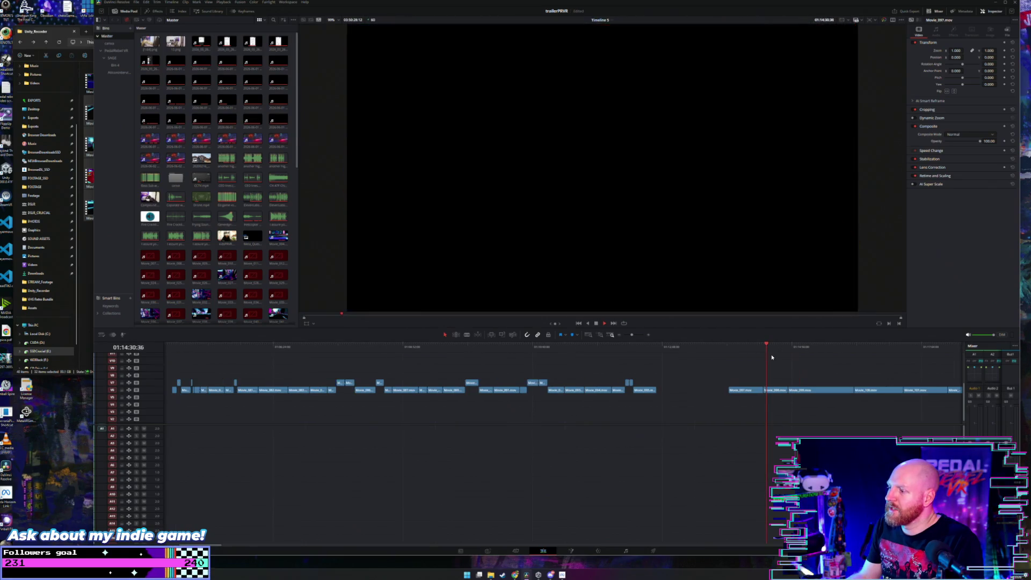
Step: Jump ahead in the footage and pull a clip's end edge earlier to shorten it
left_click(775, 346)
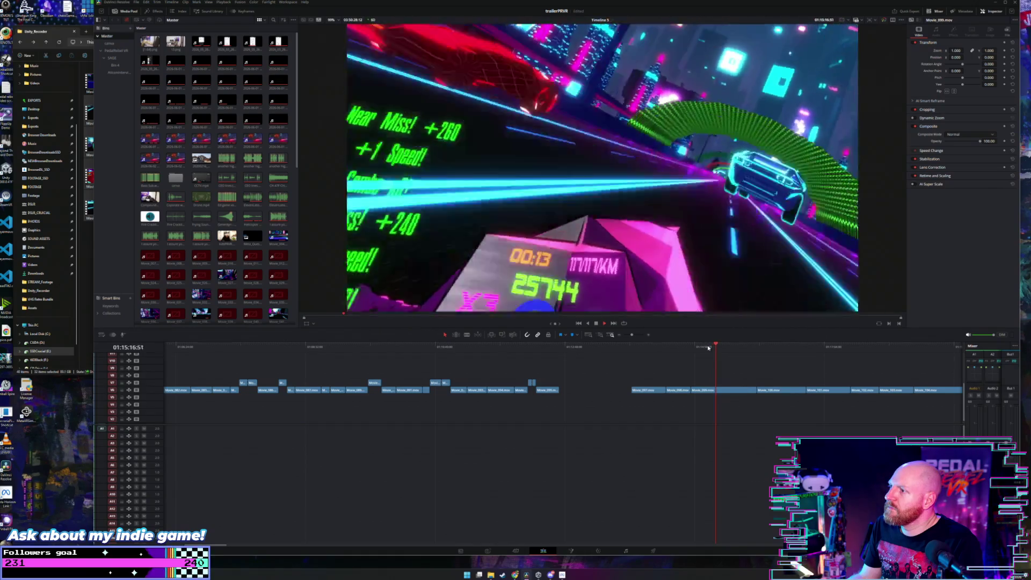
left_click_drag(718, 390, 705, 389)
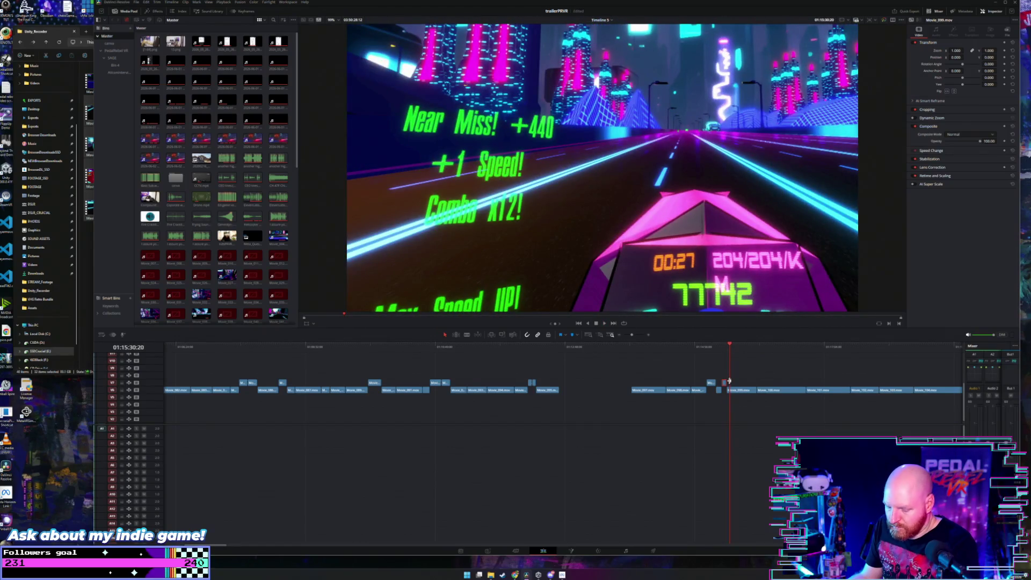
Step: Trim the small V7 highlight clip's start later and play it back
scroll(668, 382, "up", 2)
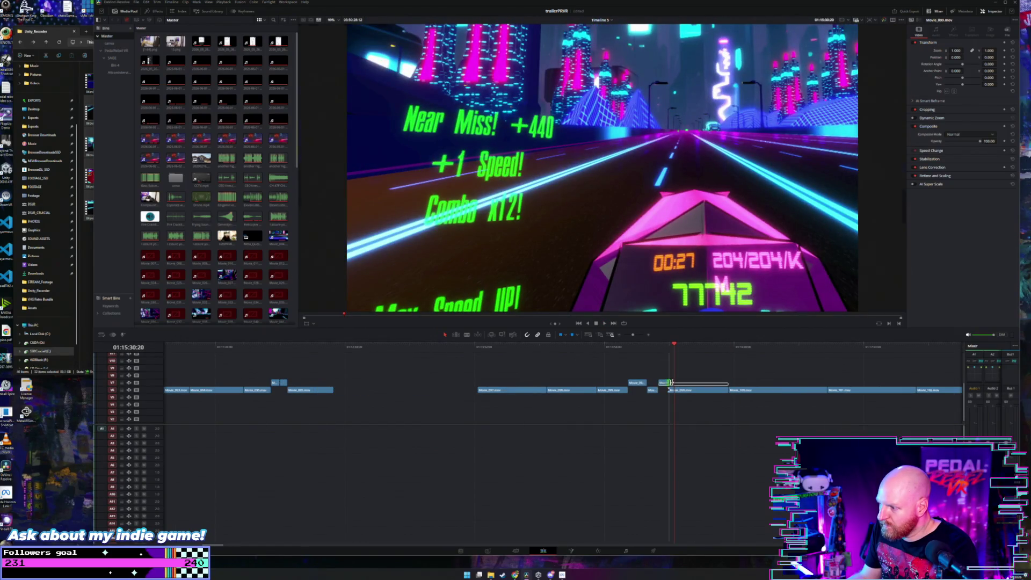
left_click(669, 382)
left_click_drag(660, 383, 666, 382)
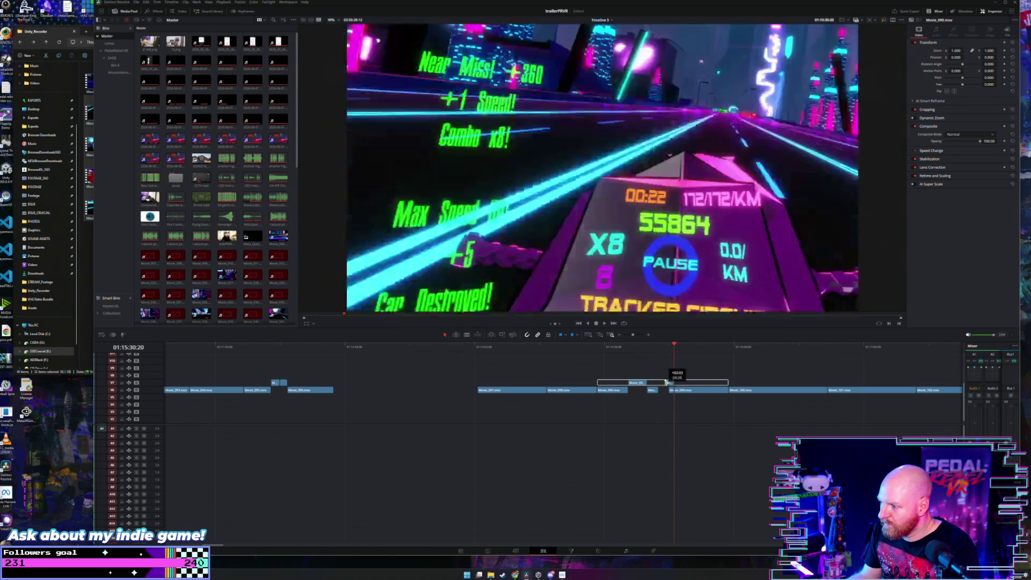
key("space")
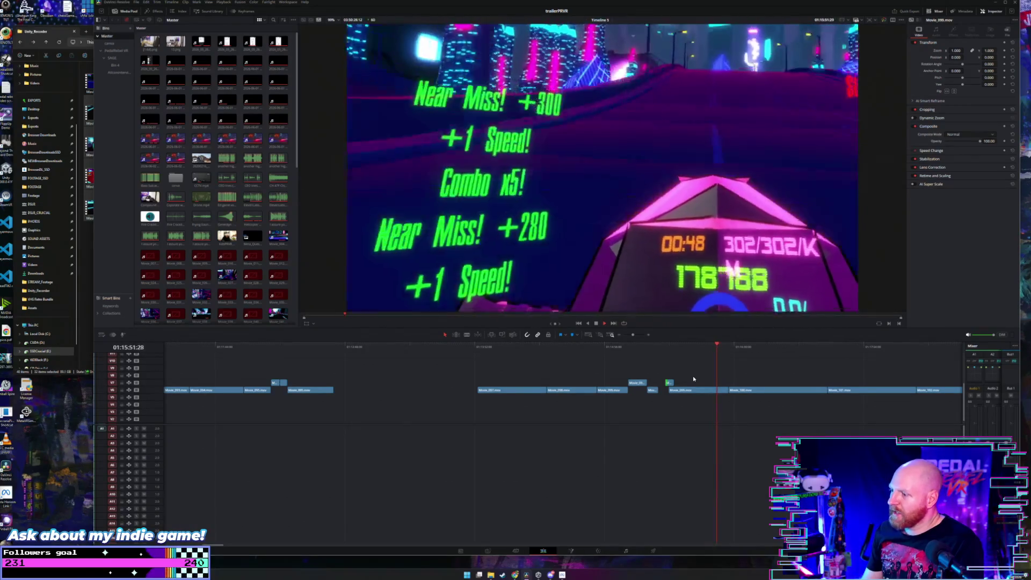
Step: Rewatch the trimmed highlight from slightly earlier in the footage
scroll(694, 379, "down", 2)
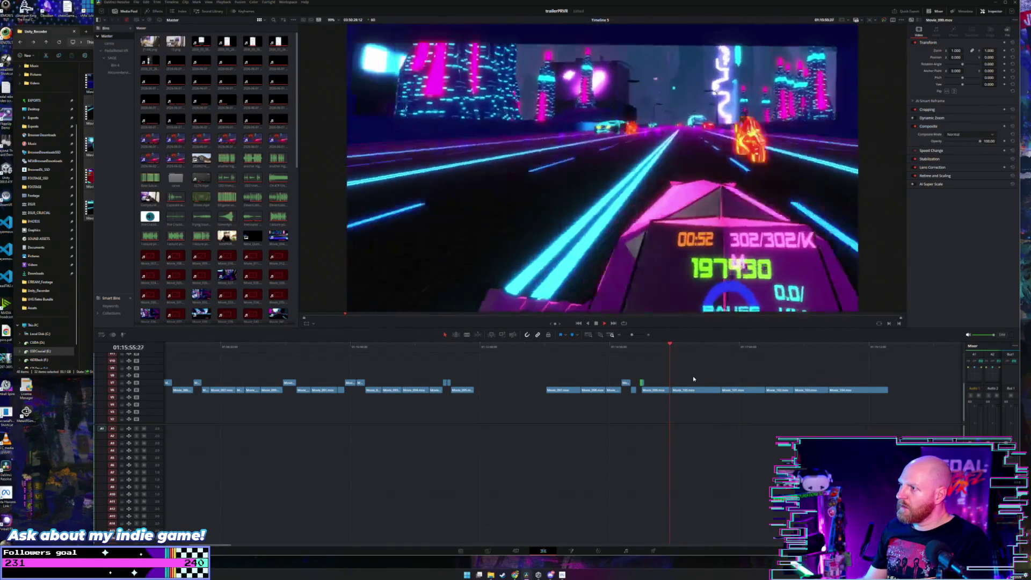
left_click(665, 348)
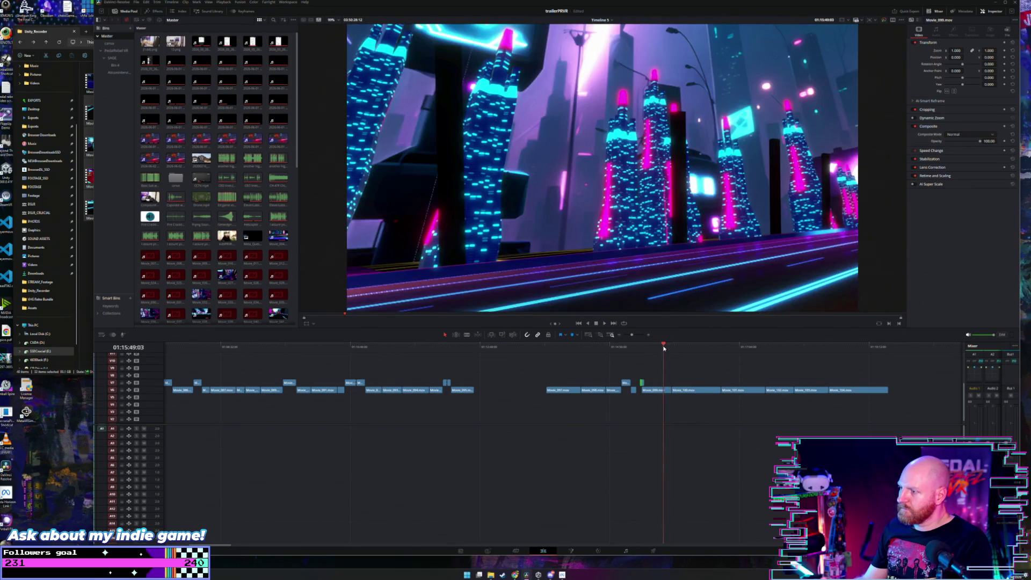
scroll(664, 350, "up", 1)
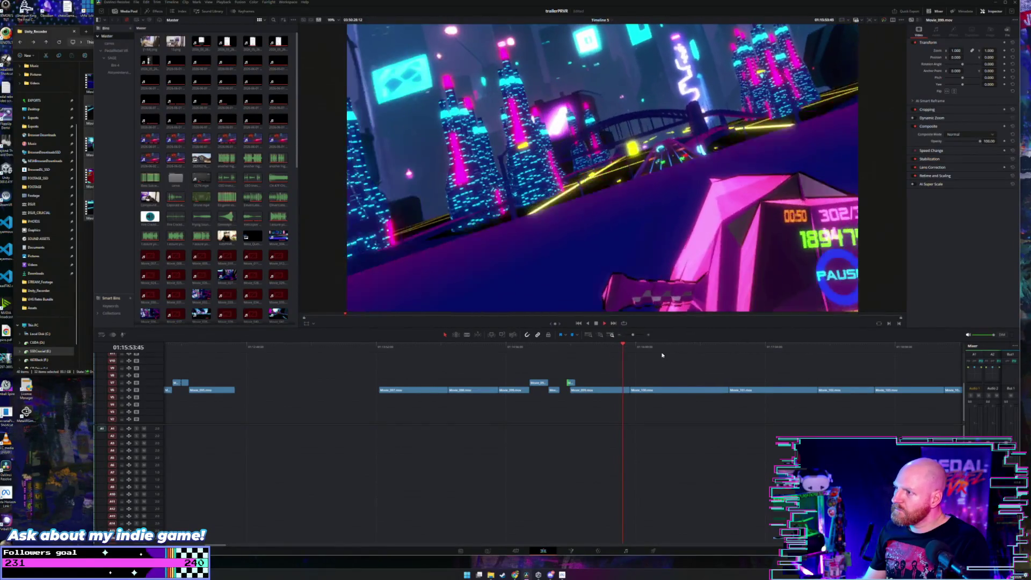
left_click(620, 347)
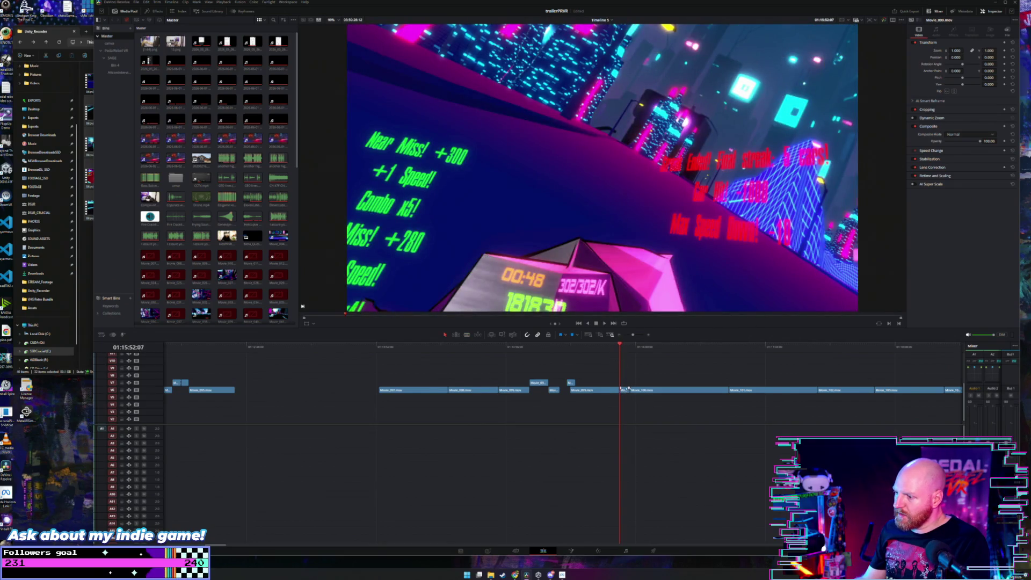
Step: Lift the short clip up onto V7 and skip ahead to the next highlight
left_click_drag(626, 391, 626, 386)
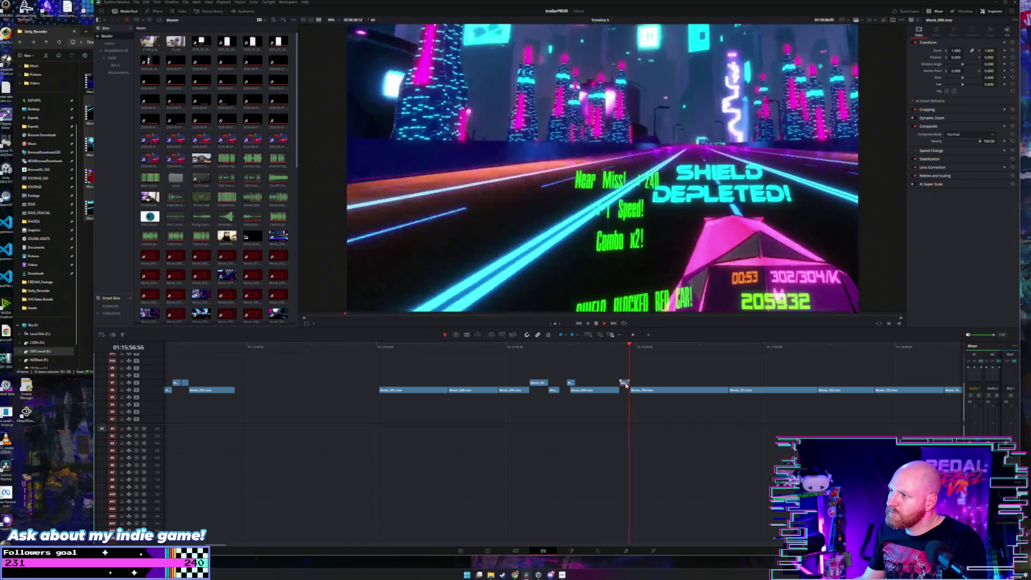
left_click(647, 347)
left_click(657, 347)
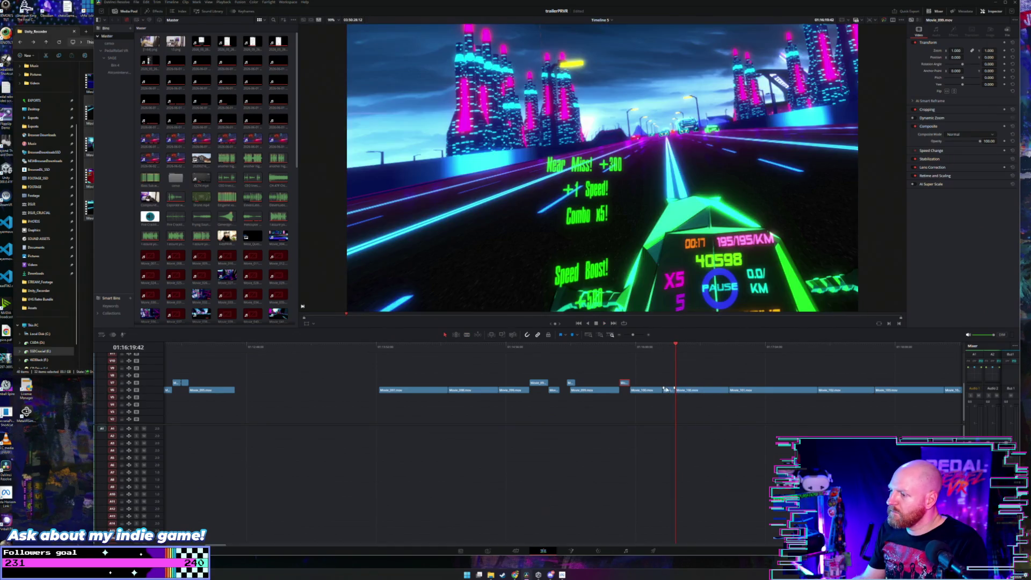
Step: Review the V7 highlight, then split the main V6 clip around 01:16:38
left_click(669, 384)
key("space")
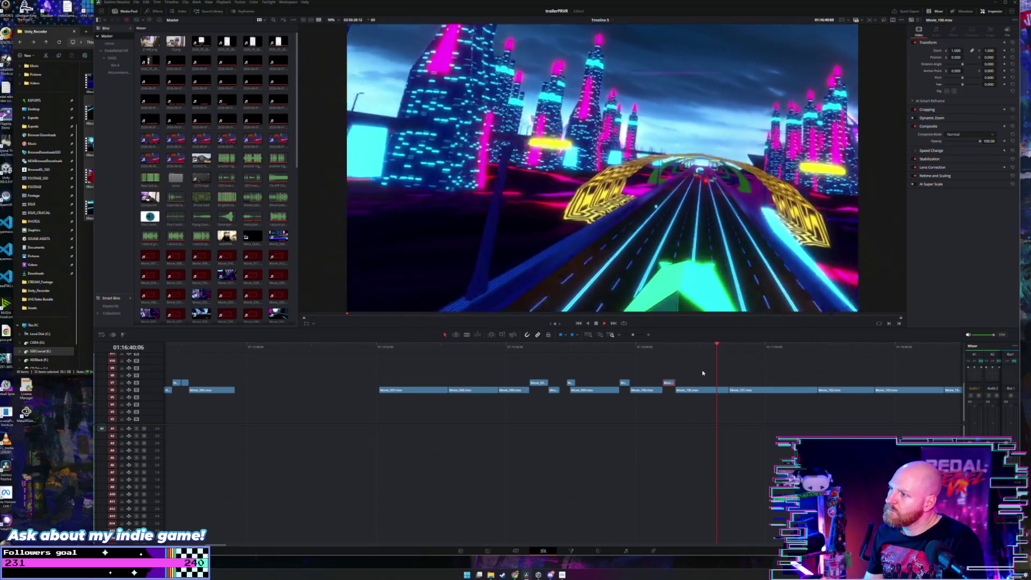
left_click(699, 345)
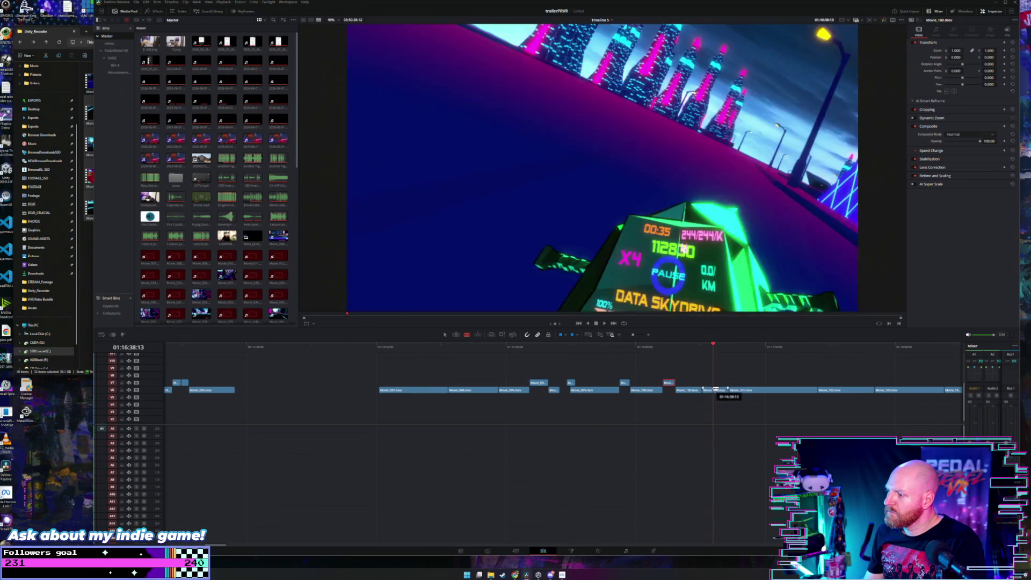
left_click(714, 391)
Step: Raise the newly cut highlight piece from V6 onto V7, then play and scrub ahead to review it
key("a")
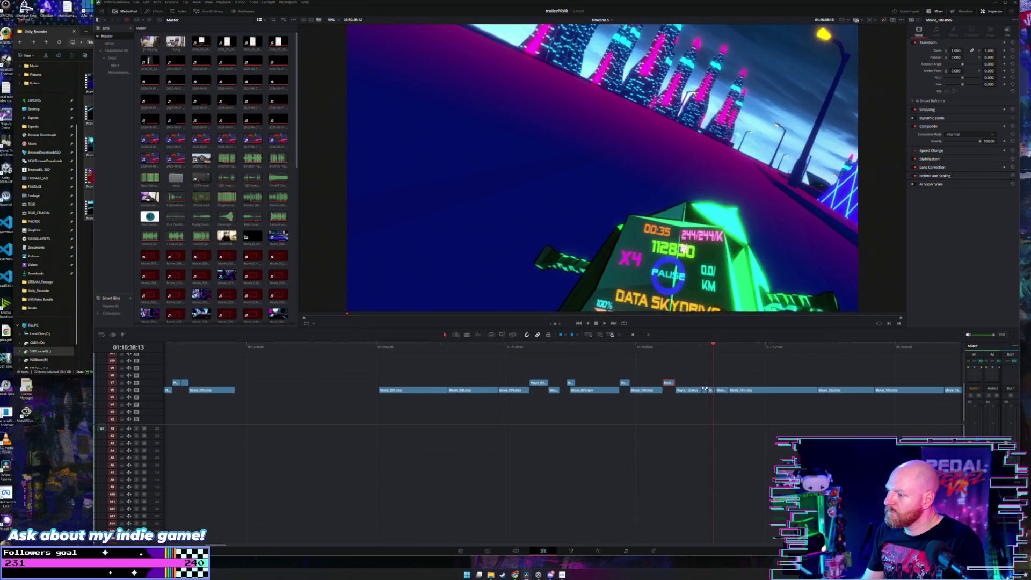
left_click_drag(712, 392, 713, 383)
key("space")
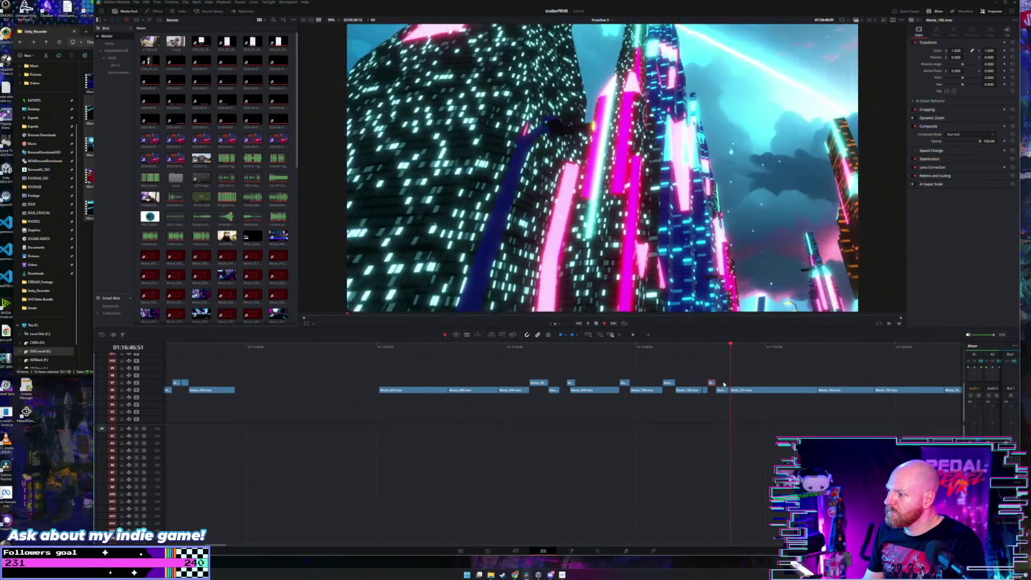
scroll(724, 384, "right", 2)
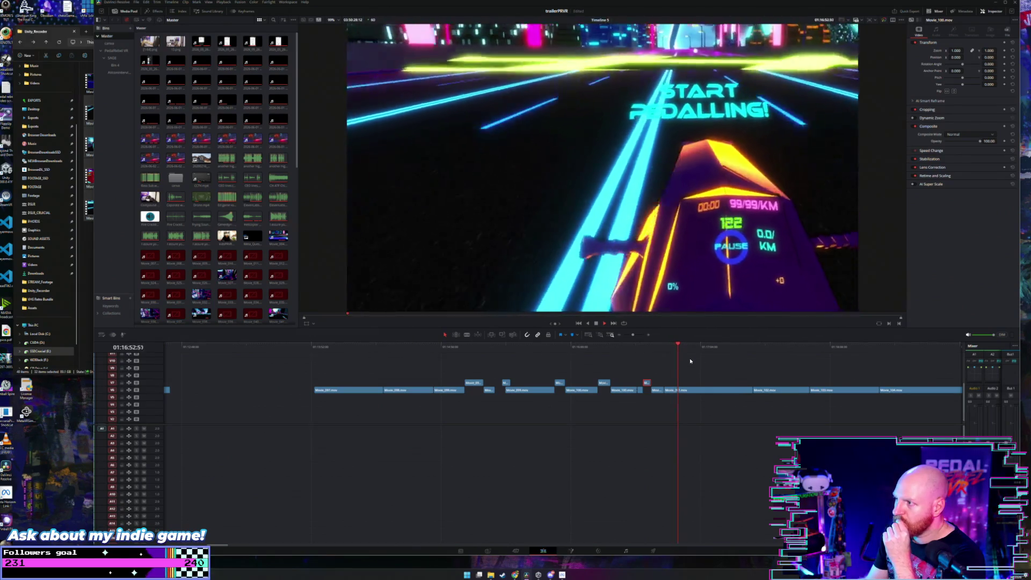
left_click_drag(690, 349, 713, 347)
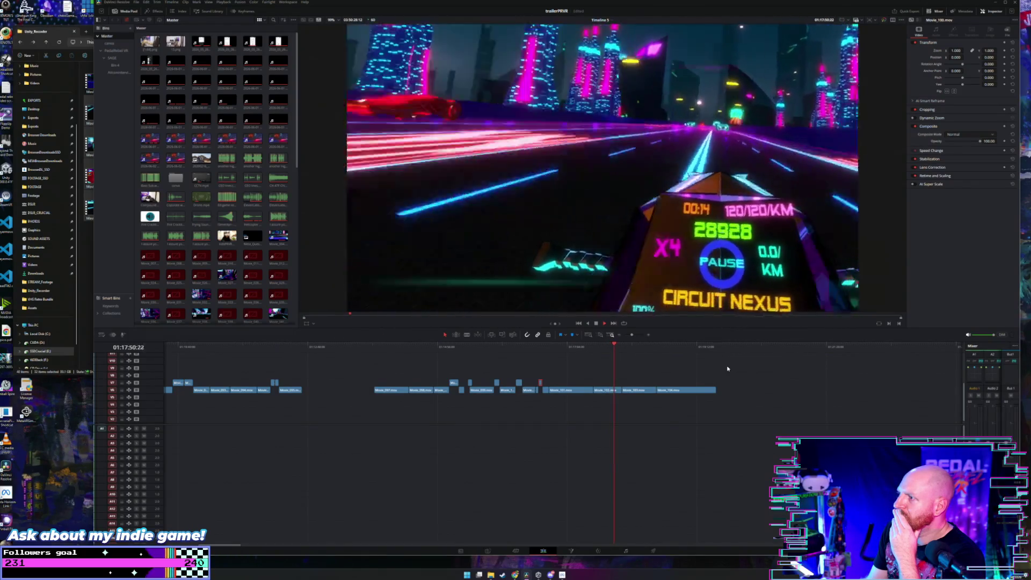
Step: Blade the end footage at the paused moment and select the small highlight clip on the top track
key("space")
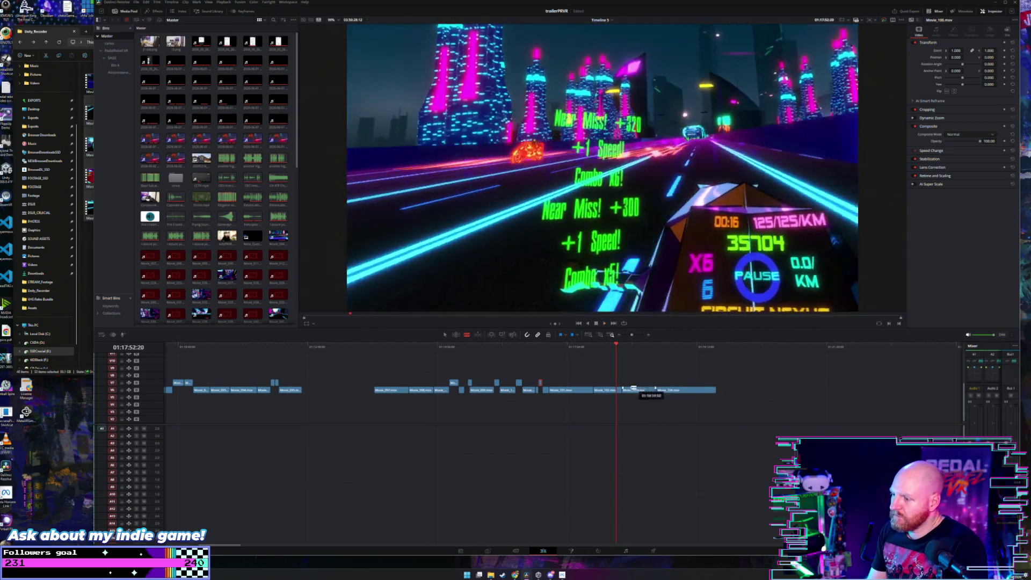
key("b")
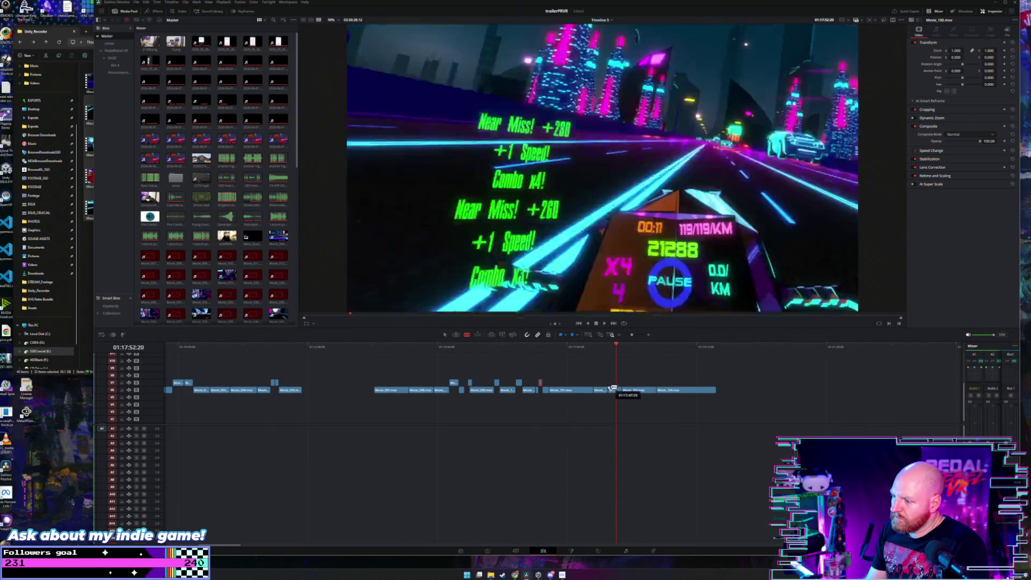
key("a")
left_click(612, 383)
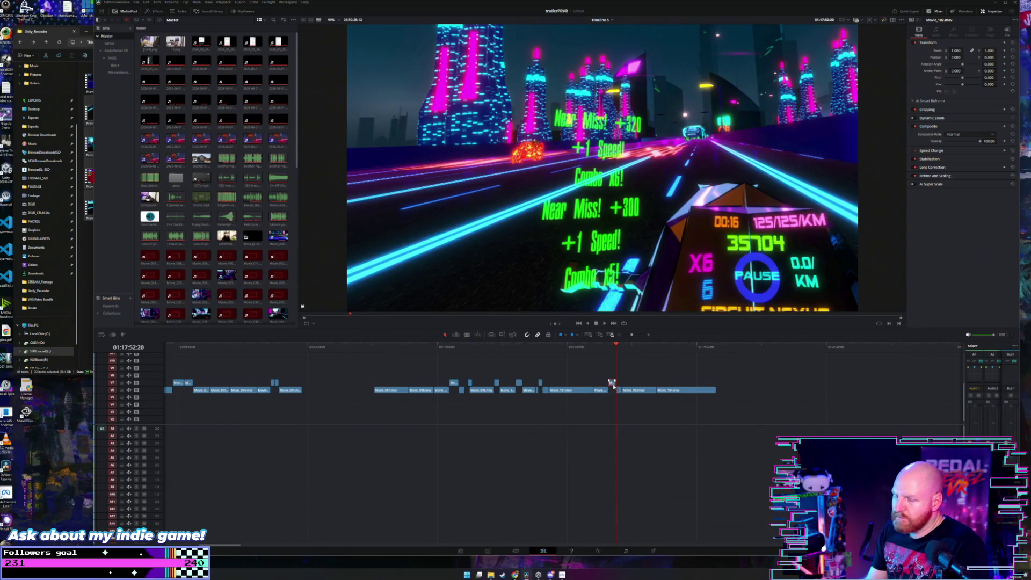
key("space")
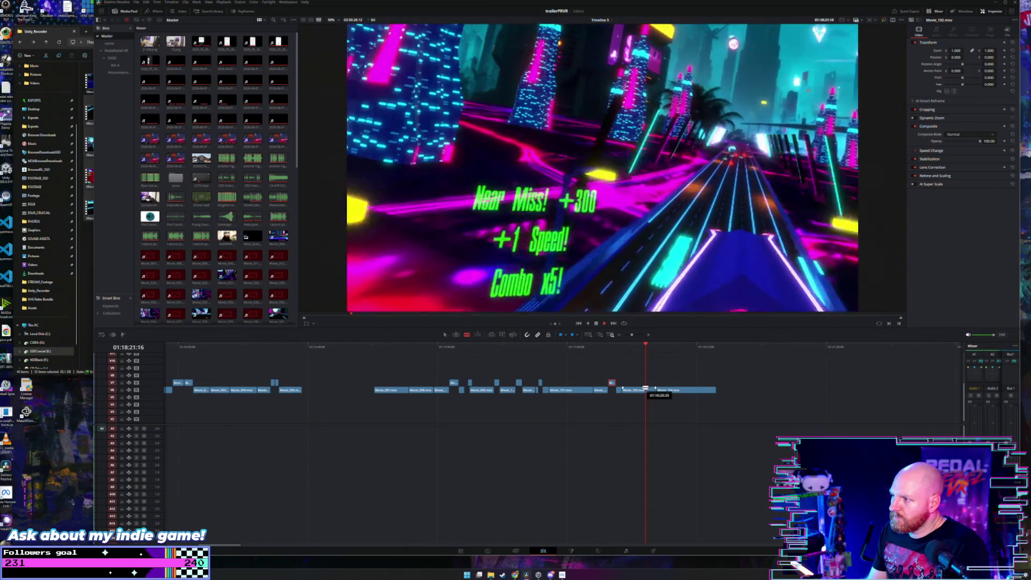
Step: Trim the highlight clip's edge slightly and play through later footage to review it
left_click_drag(645, 388, 643, 390)
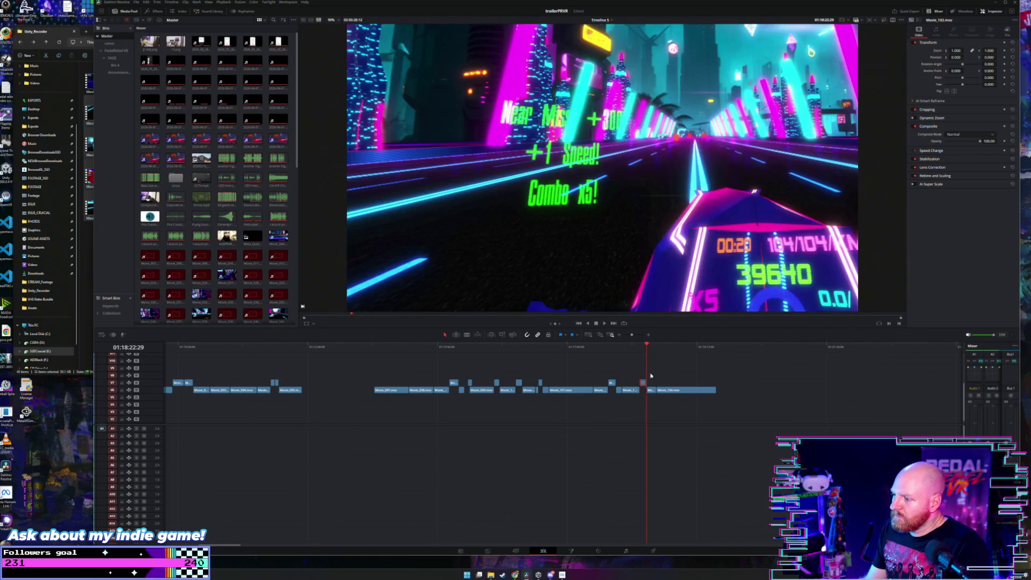
left_click(657, 344)
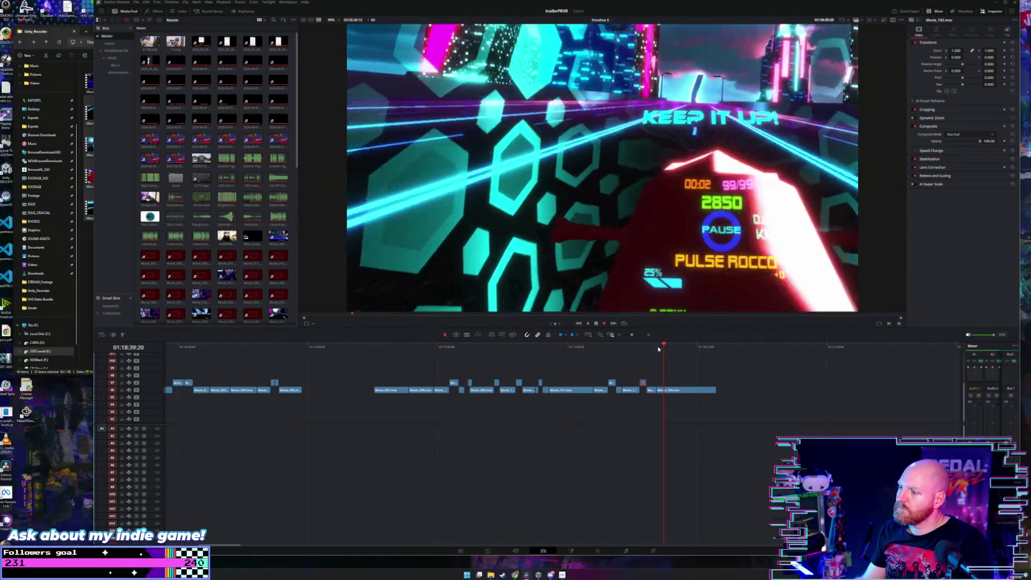
left_click(677, 347)
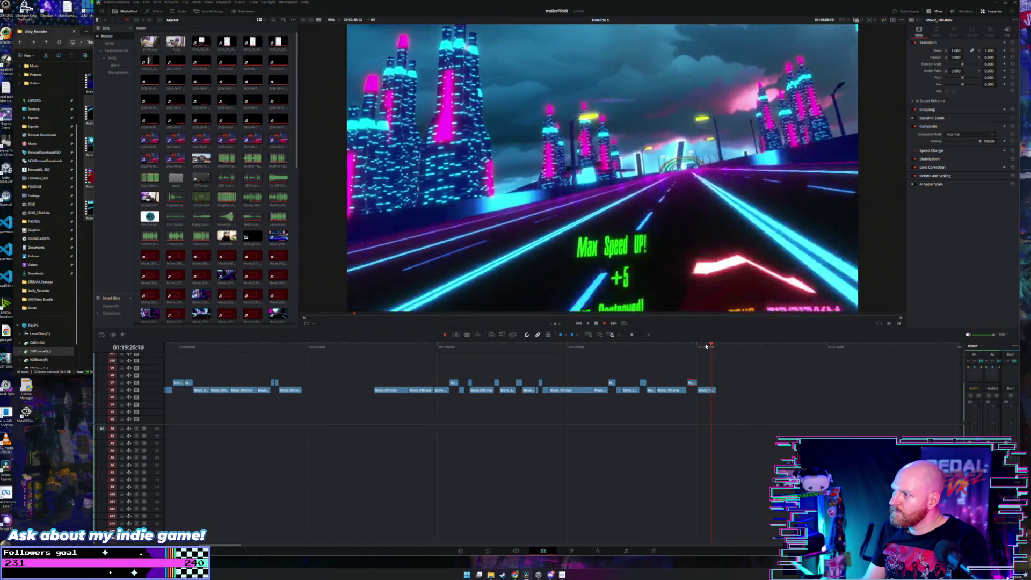
key("space")
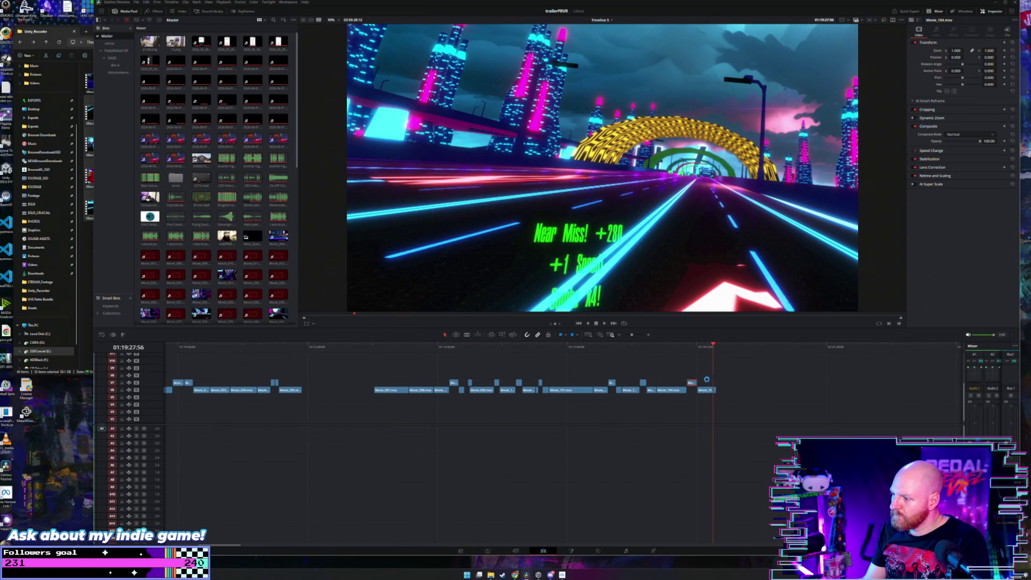
Step: Marquee-select all the highlight clips on V7 and set an In point just past the last one
scroll(707, 382, "down", 2)
scroll(684, 389, "down", 6)
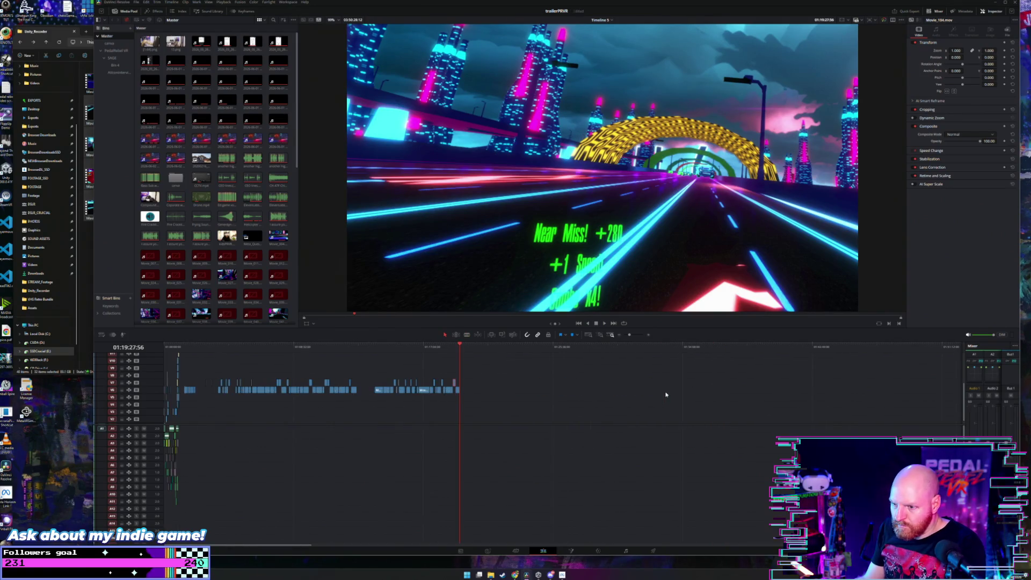
left_click_drag(434, 407, 212, 392)
left_click(369, 382)
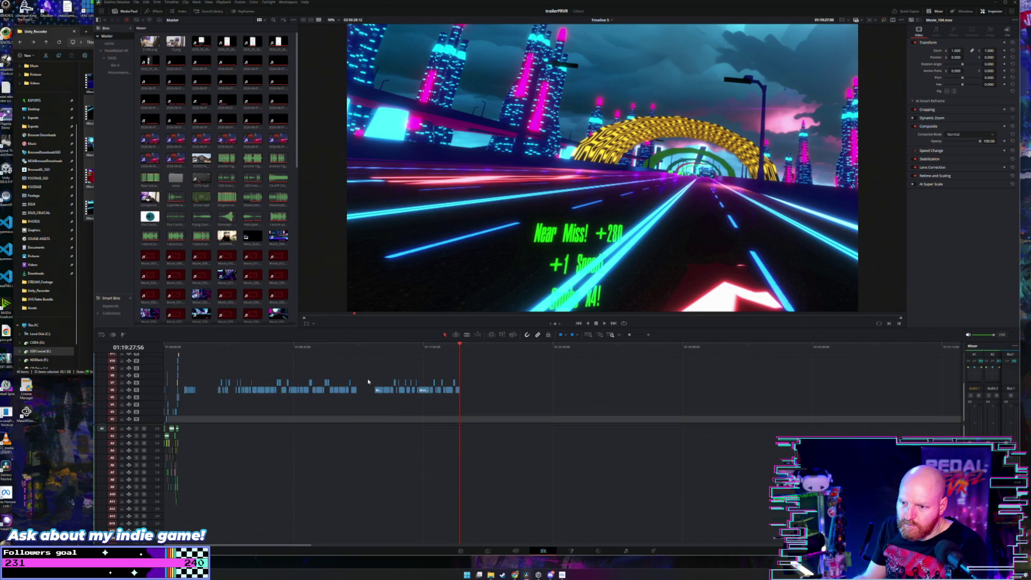
left_click_drag(482, 370, 201, 388)
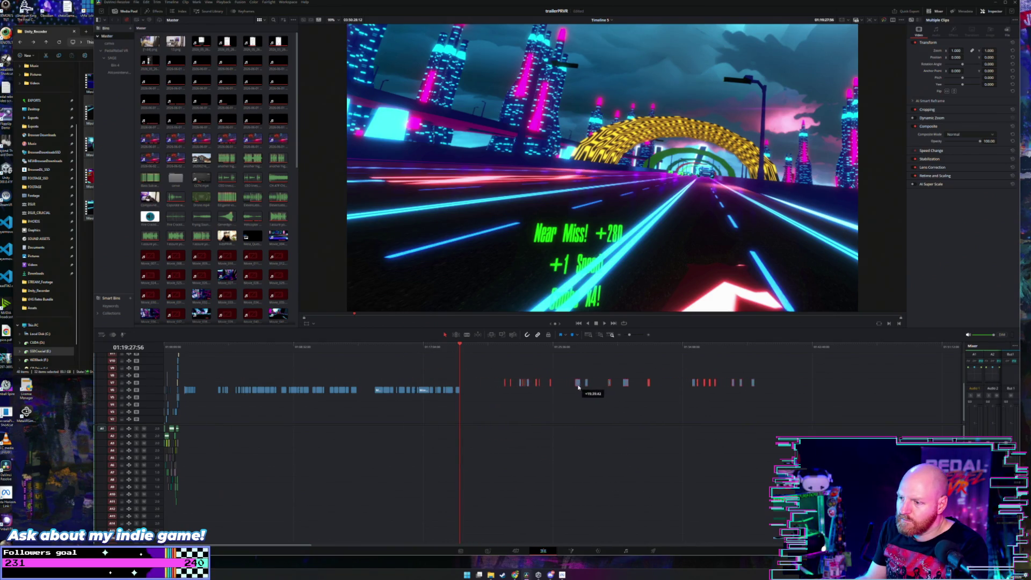
left_click(494, 352)
key("i")
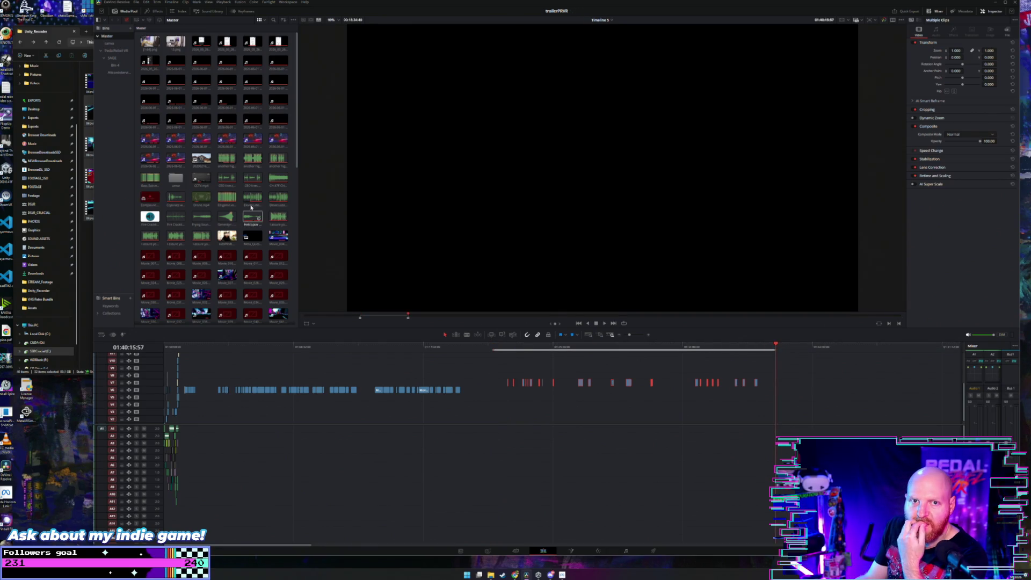
left_click(168, 4)
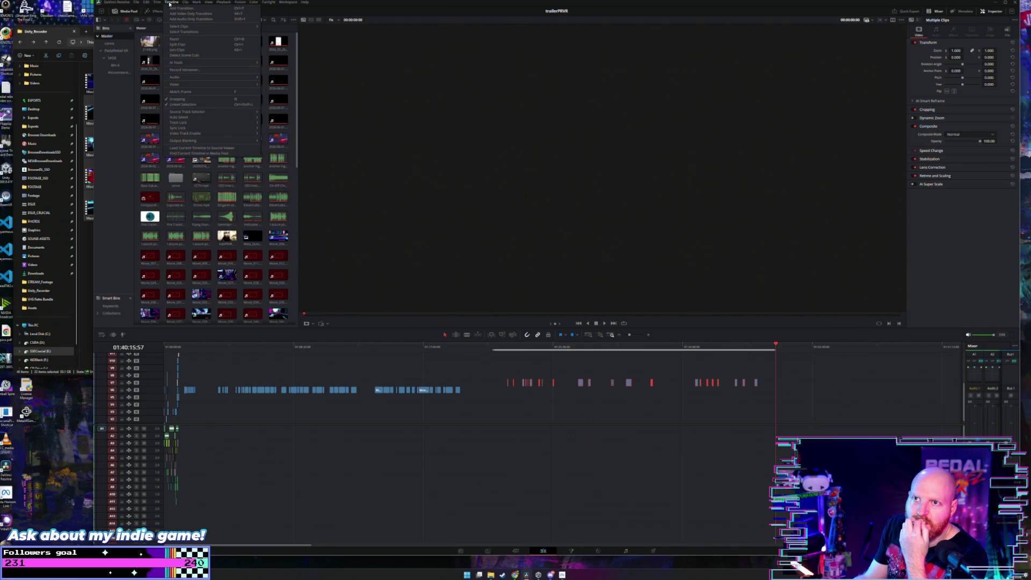
Step: Close the gaps between the highlight clips with Edit > Delete Gaps
left_click(161, 4)
left_click(145, 4)
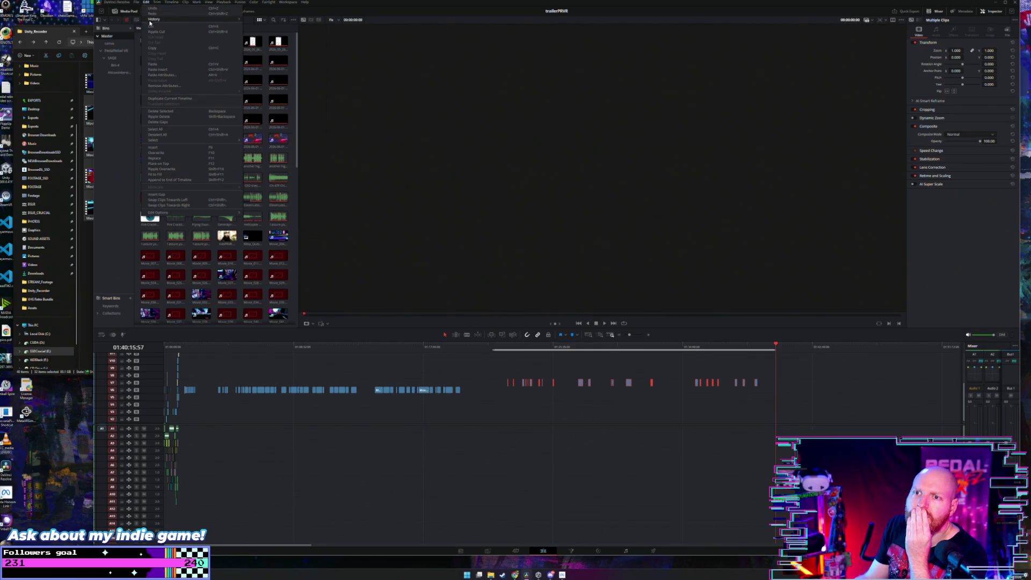
left_click(135, 4)
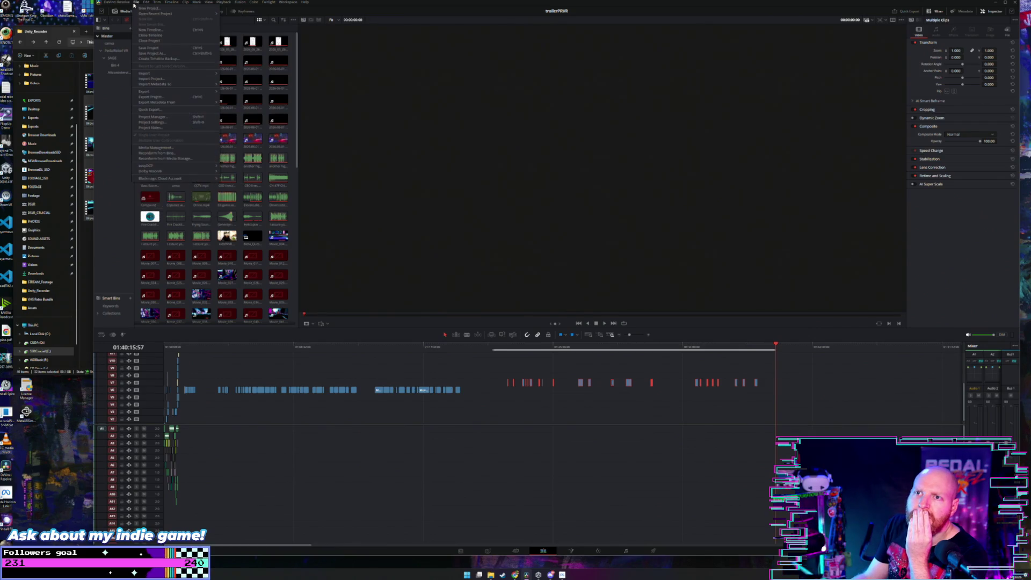
mouse_move(145, 6)
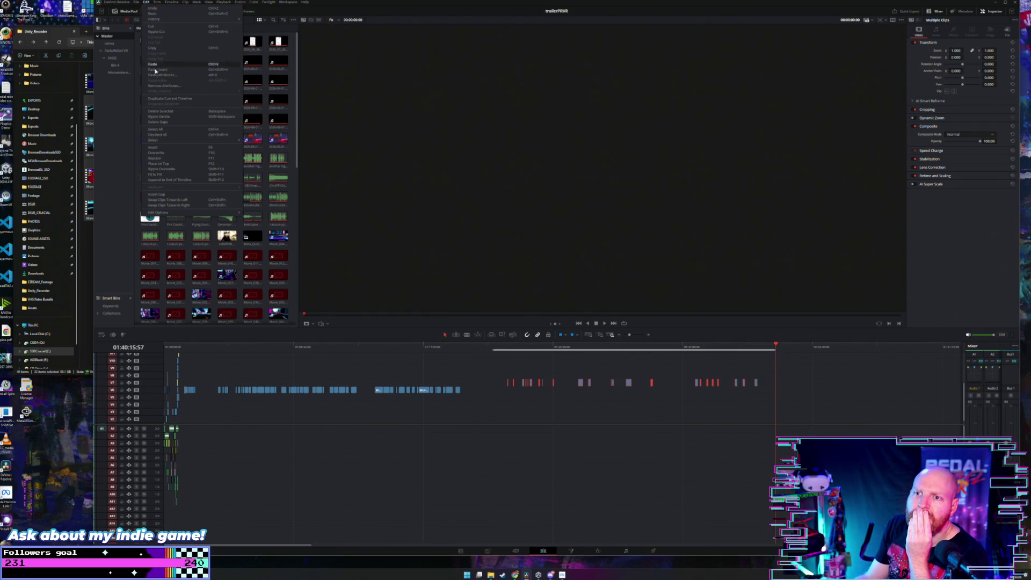
left_click(165, 122)
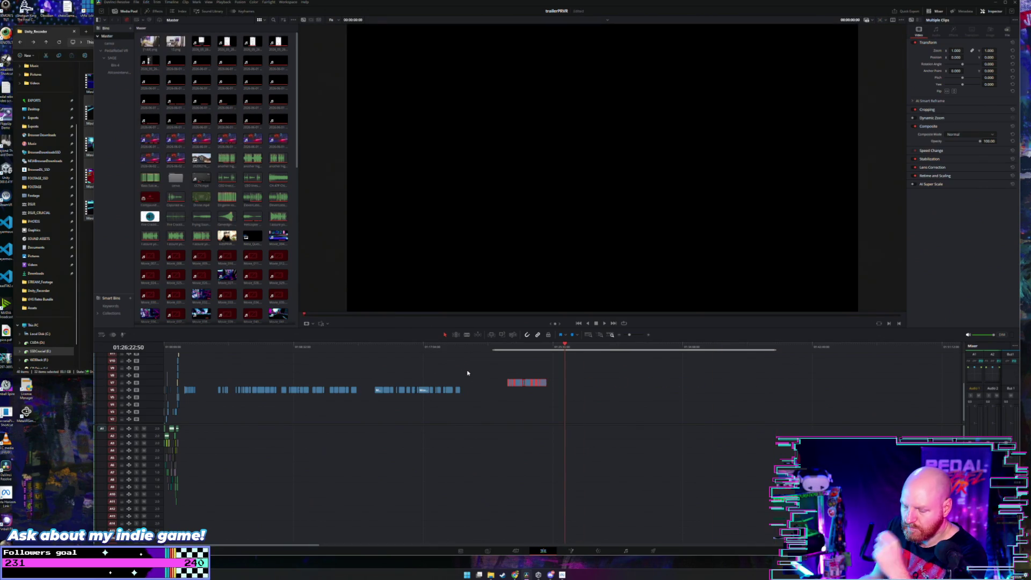
Step: Move the packed V7 highlight clips into the intro section and play them back to check
key("ctrl+minus")
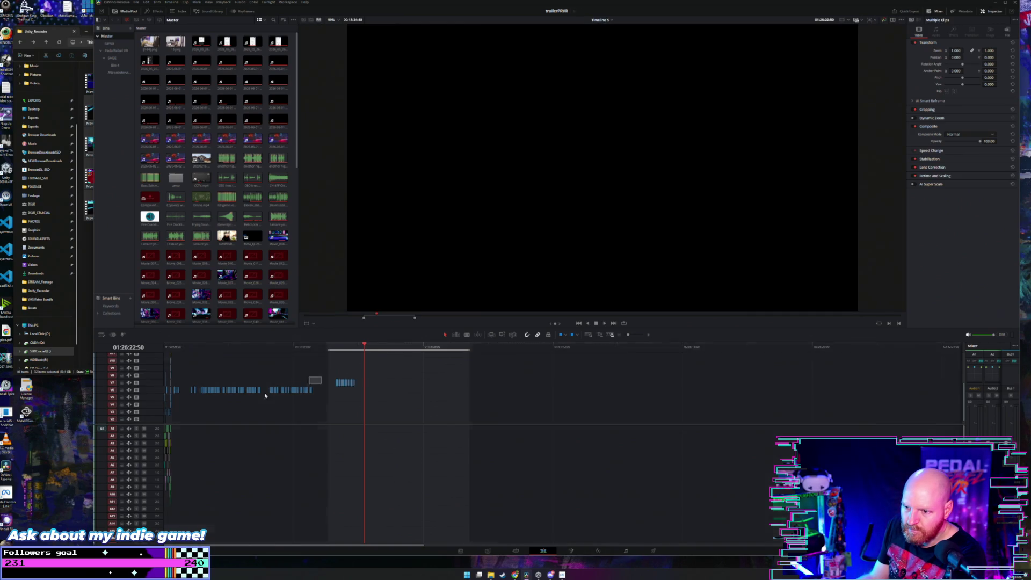
mouse_move(317, 379)
left_mouse_down()
mouse_move(195, 392)
mouse_move(429, 391)
left_mouse_up()
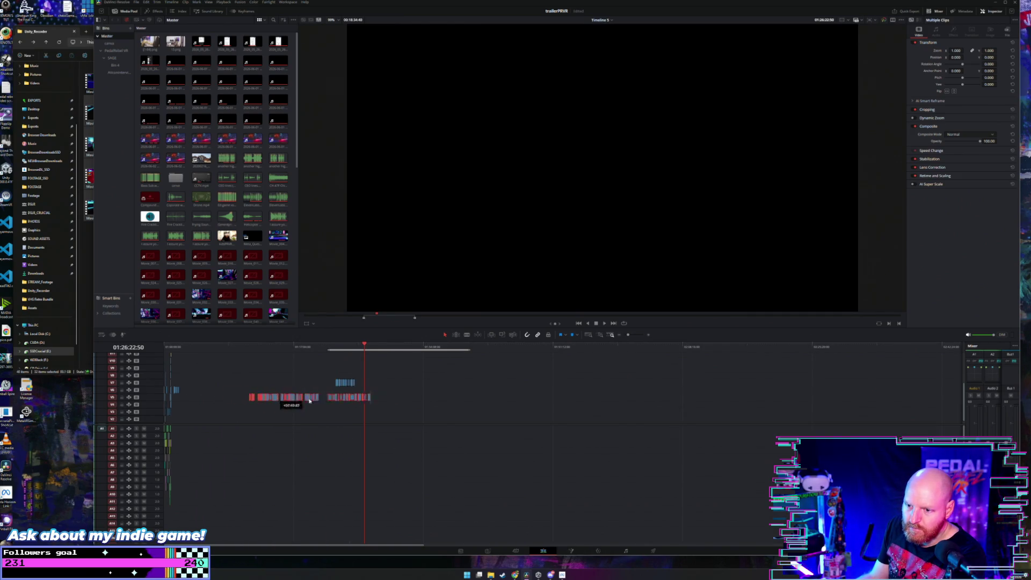
key("Home")
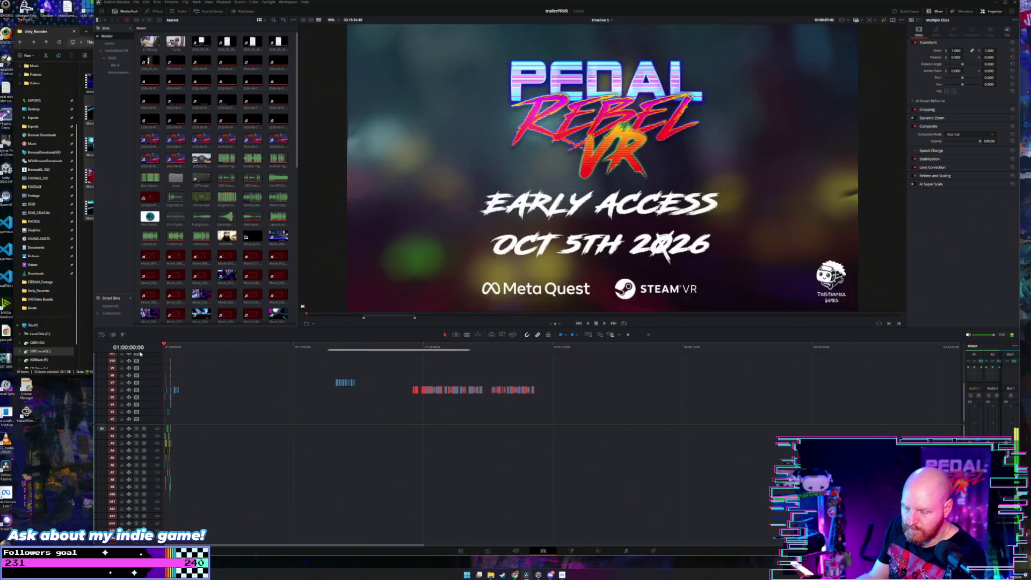
key("ctrl+equal")
left_click_drag(453, 376, 547, 396)
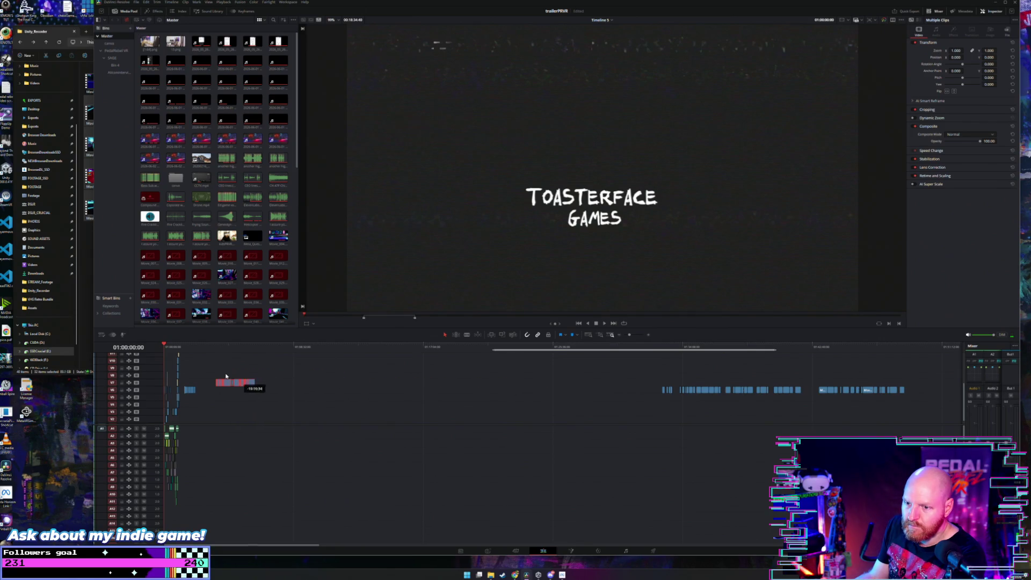
scroll(211, 361, "up", 5)
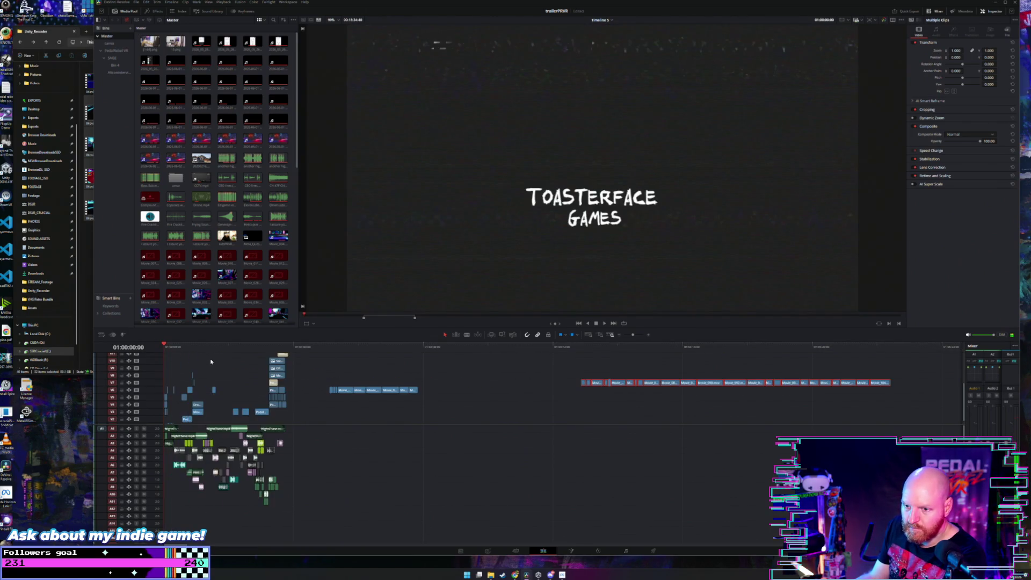
left_click_drag(637, 348, 647, 353)
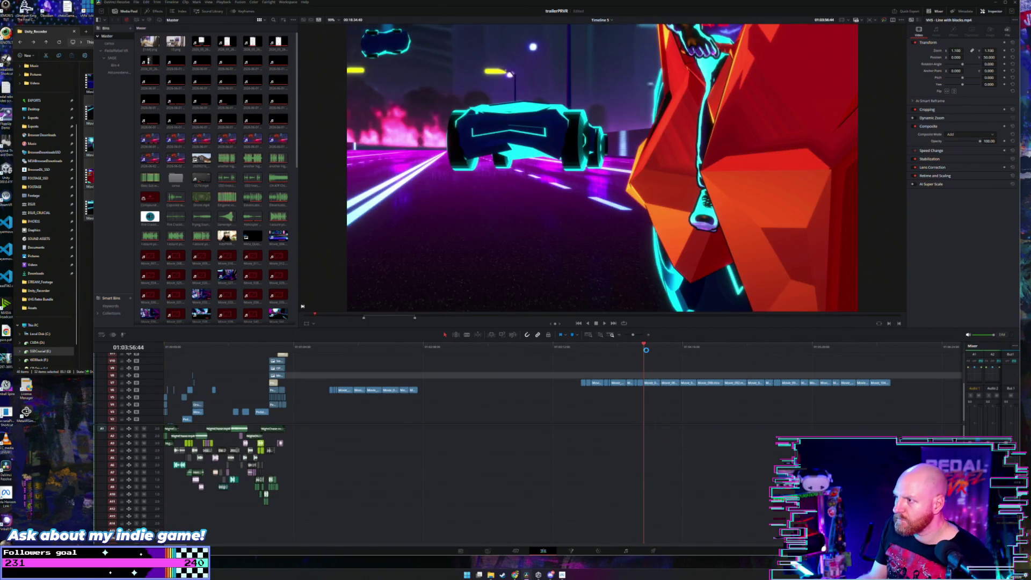
key("space")
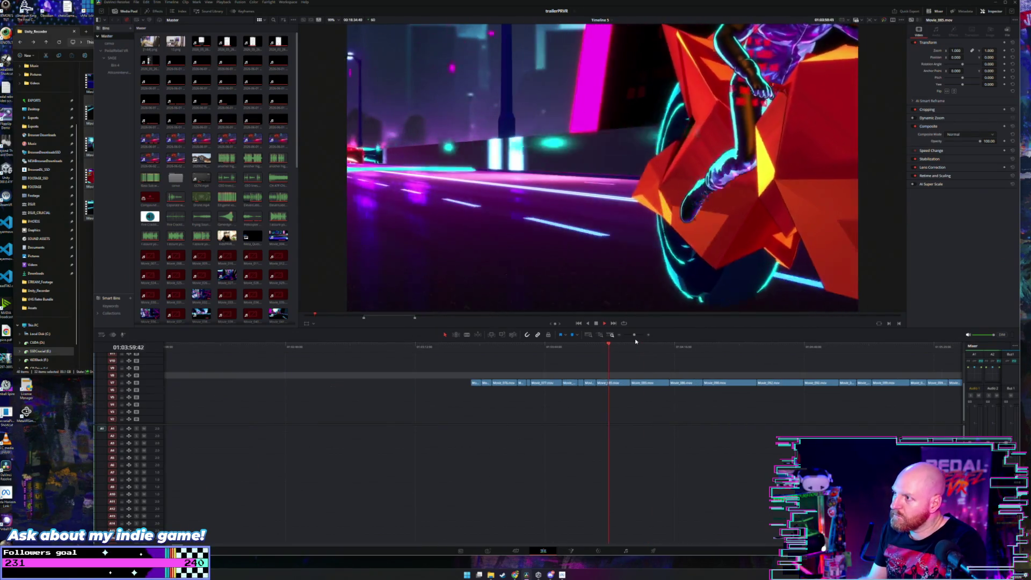
Step: Replay the intro motorcycle shot and lift a short clip onto the track above
left_click(602, 348)
key("space")
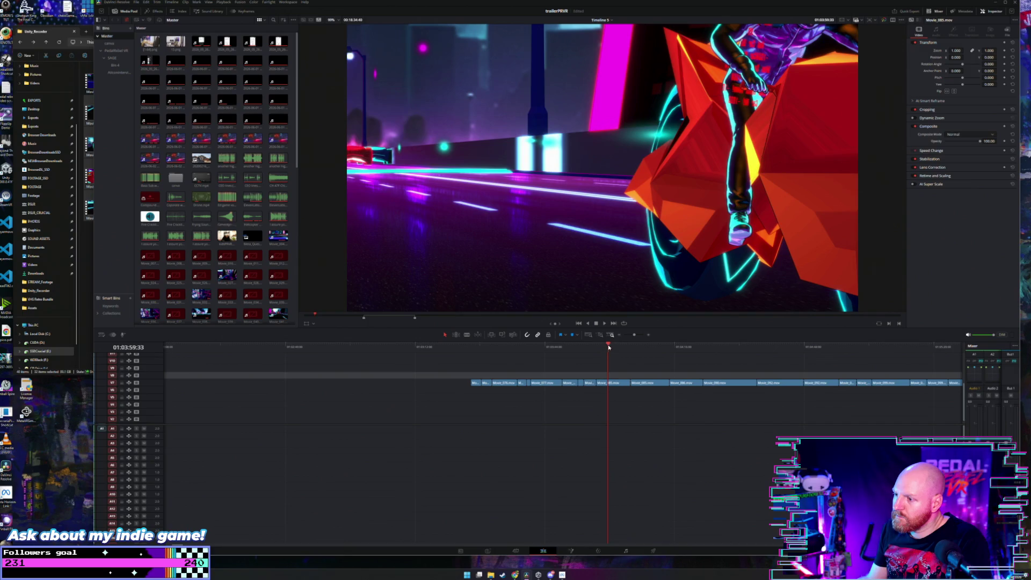
left_click_drag(609, 348, 608, 348)
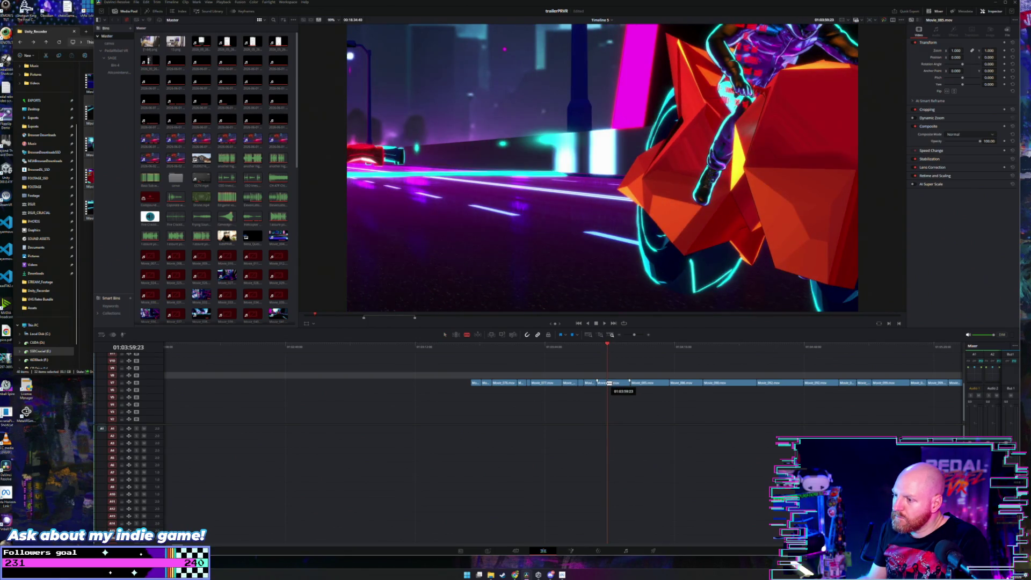
key("space")
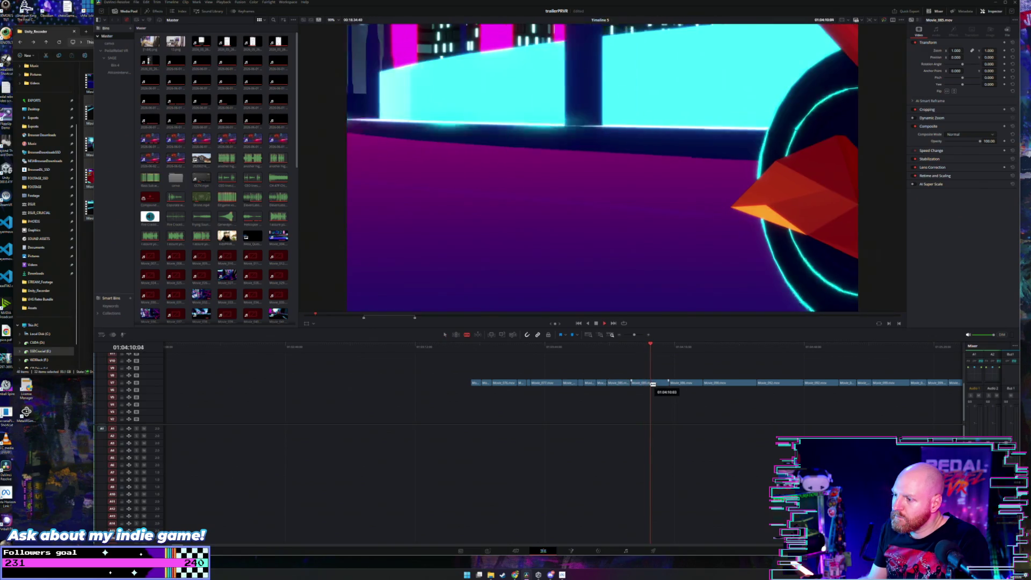
left_click(644, 346)
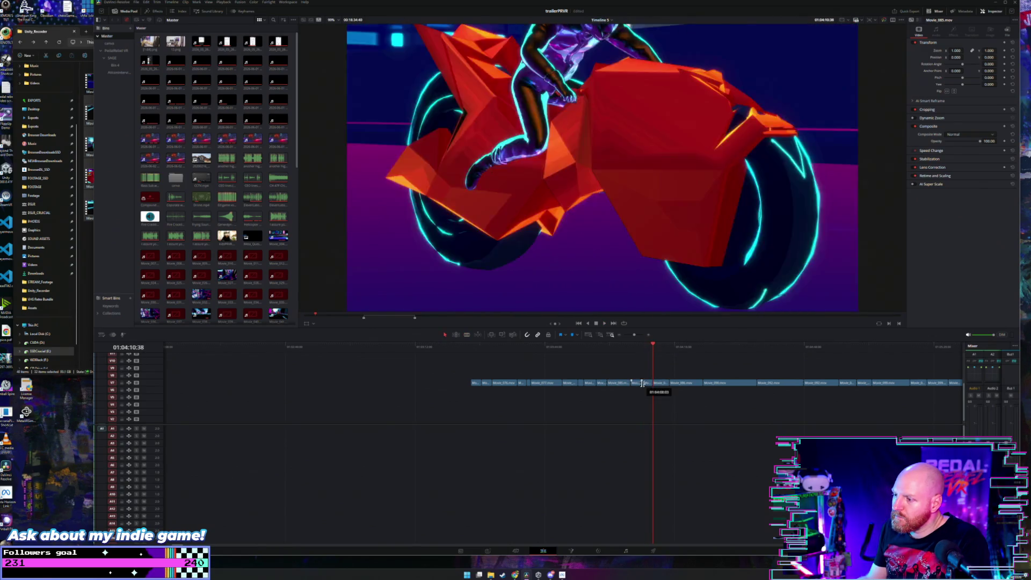
left_click(643, 345)
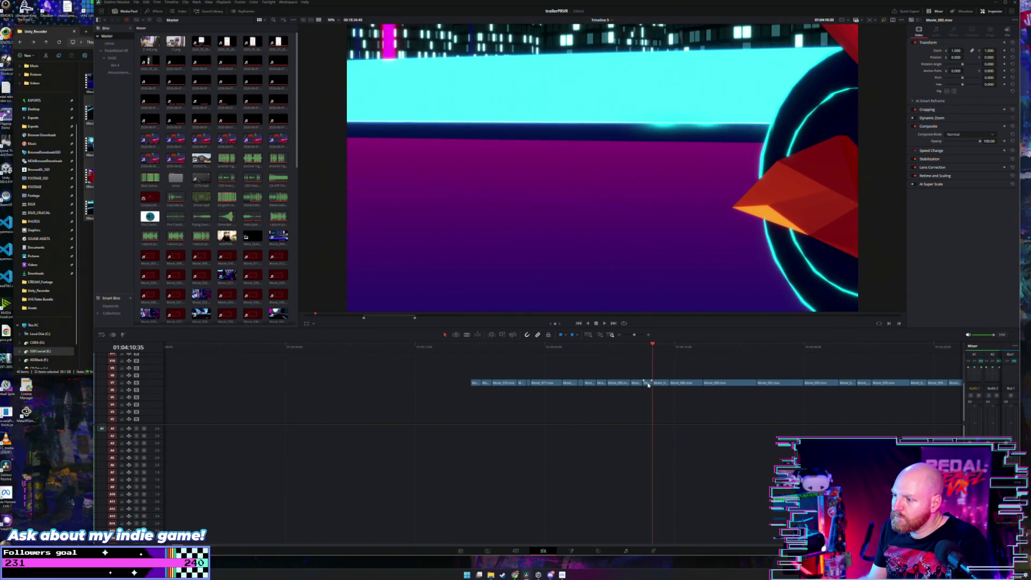
left_click_drag(648, 385, 608, 352)
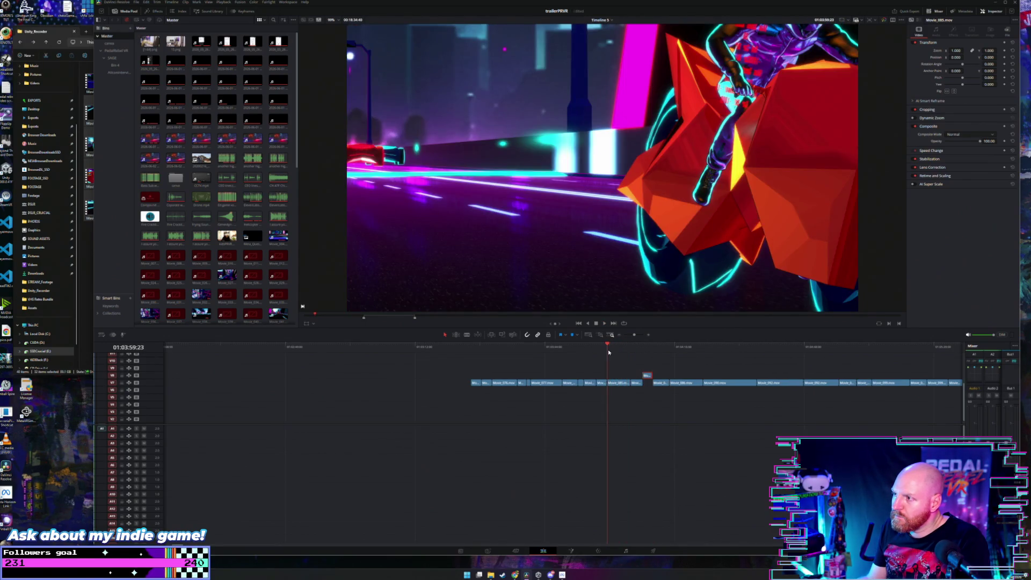
key("space")
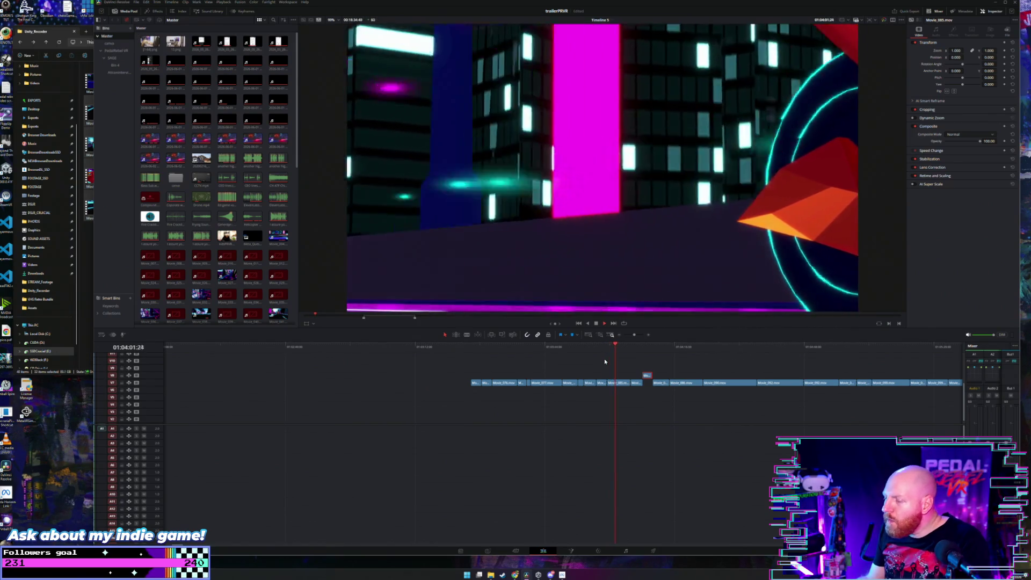
key("space")
Step: Split the upper clip at 01:04:02:27, raise the short piece, and cut again near 01:03:44:43
key("b")
left_click(620, 382)
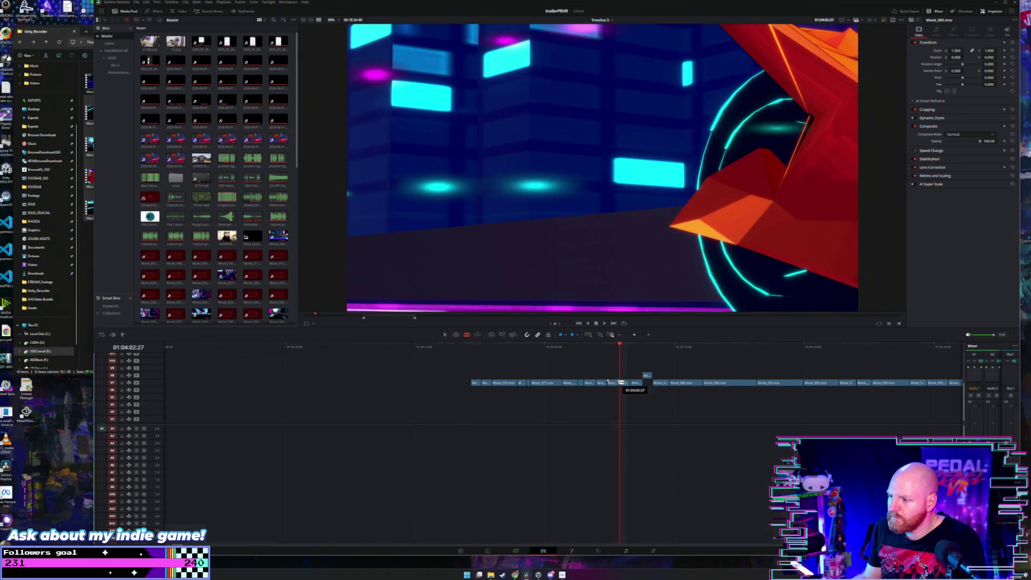
left_click_drag(615, 382, 614, 380)
left_click(536, 346)
key("space")
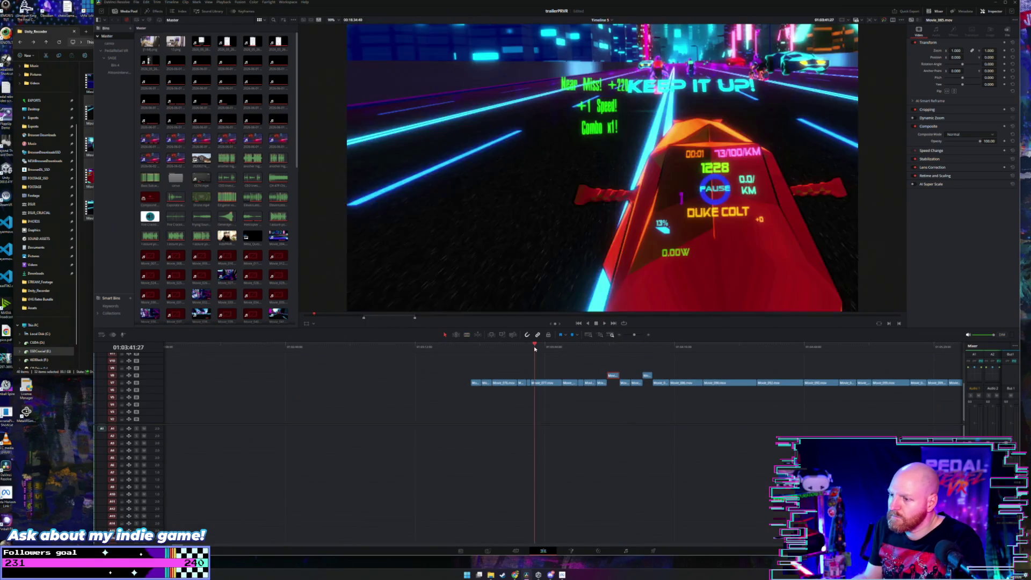
left_click(533, 348)
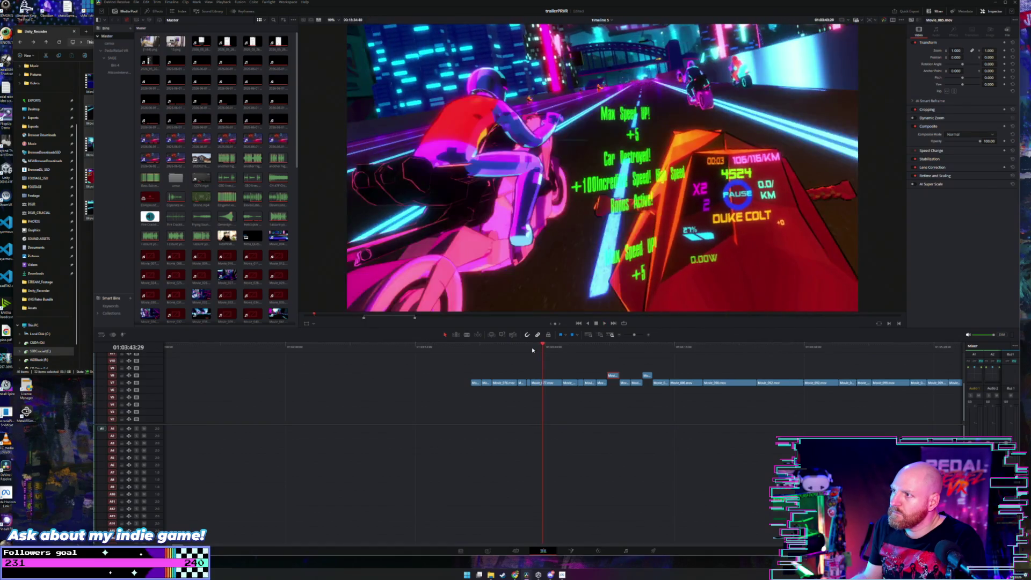
key("b")
left_click(548, 382)
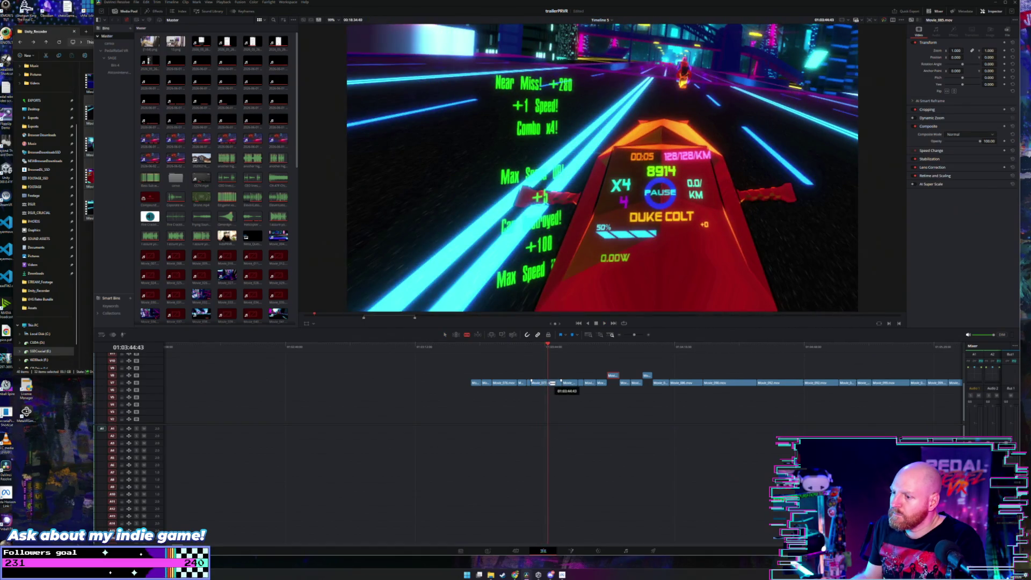
Step: Select the intro clips around 01:03:27 and disable the clip at the current frame
key("a")
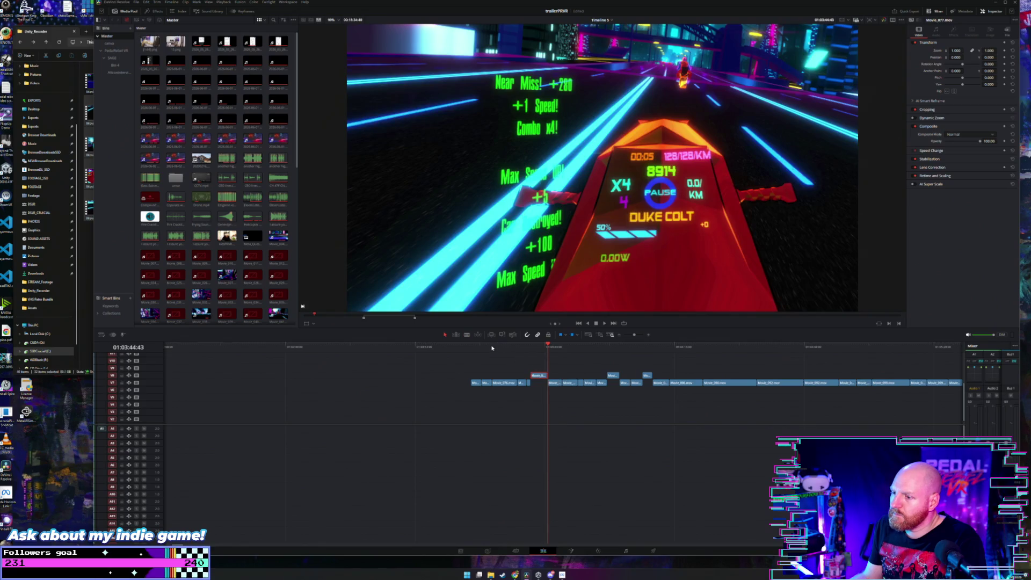
left_click(474, 347)
key("space")
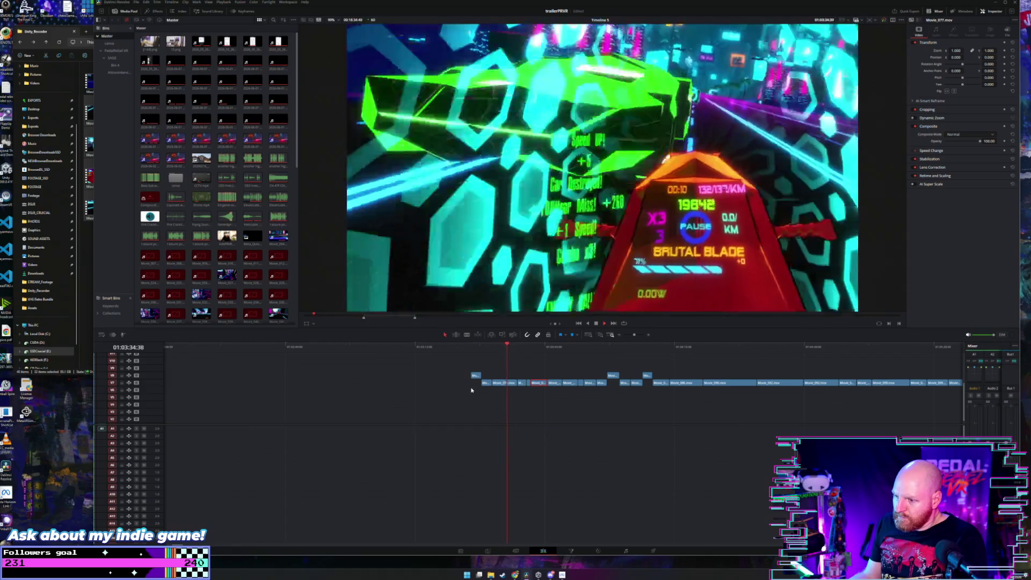
left_click_drag(470, 384, 495, 388)
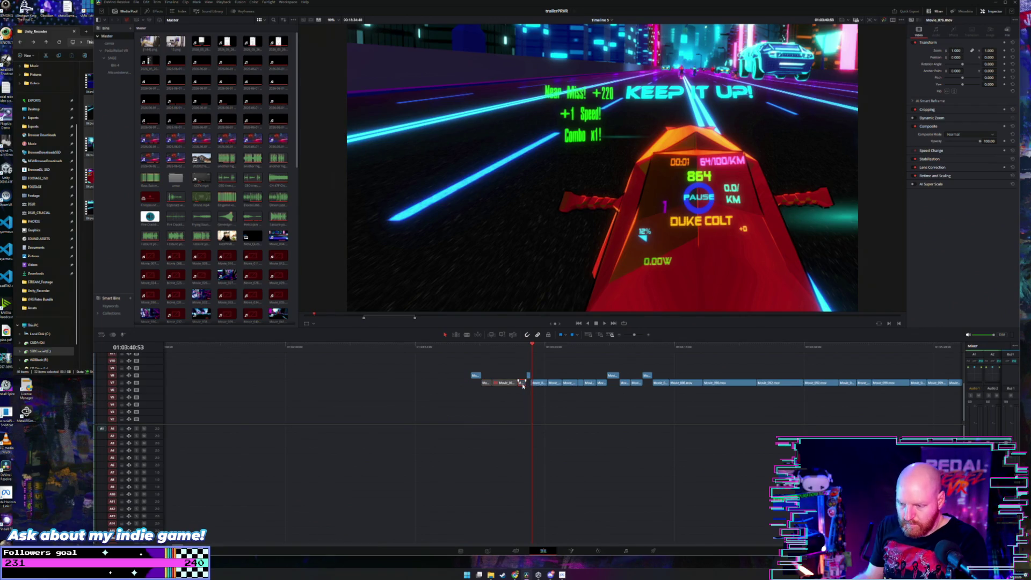
key("space")
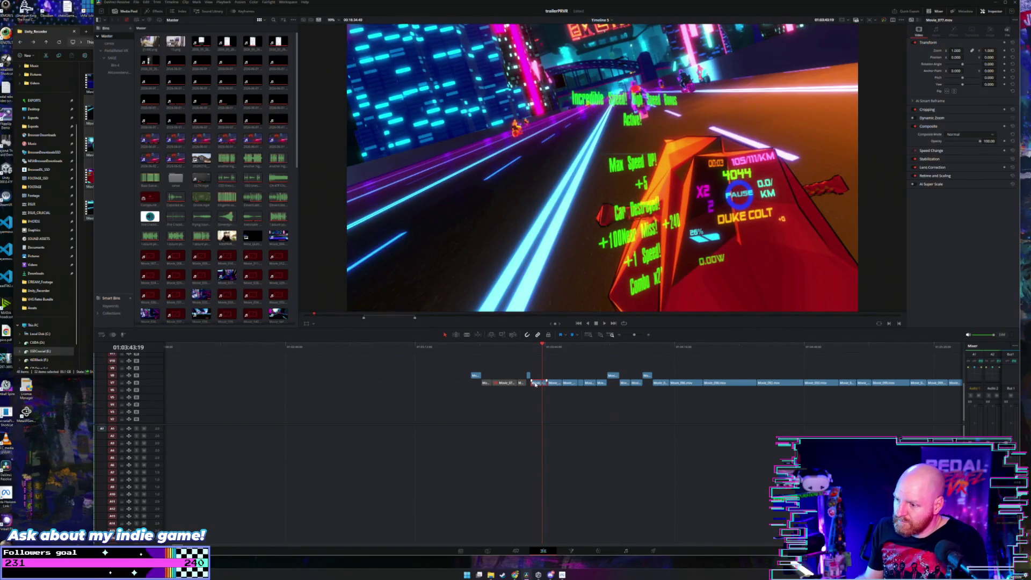
key("d")
key("Down")
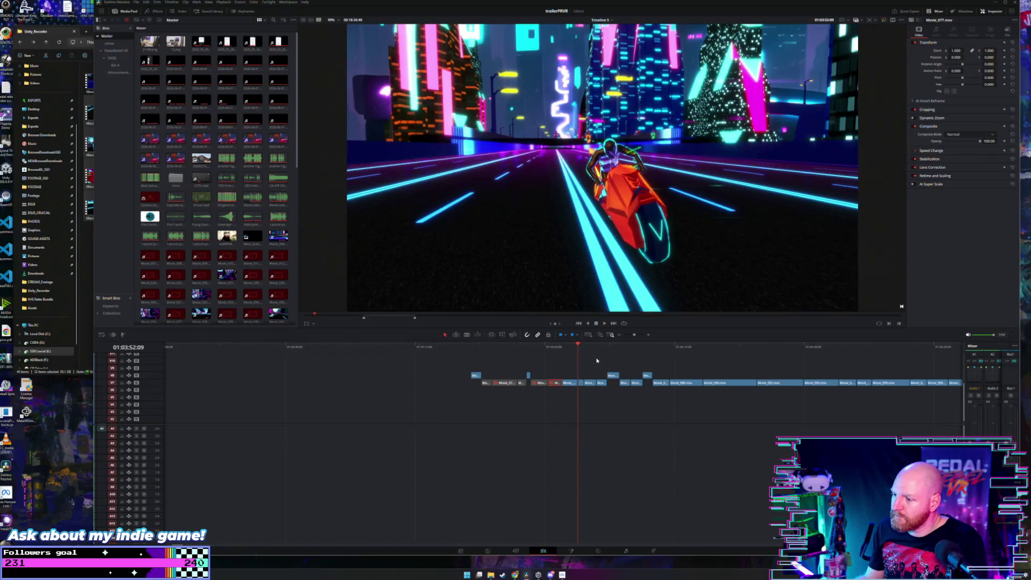
key("space")
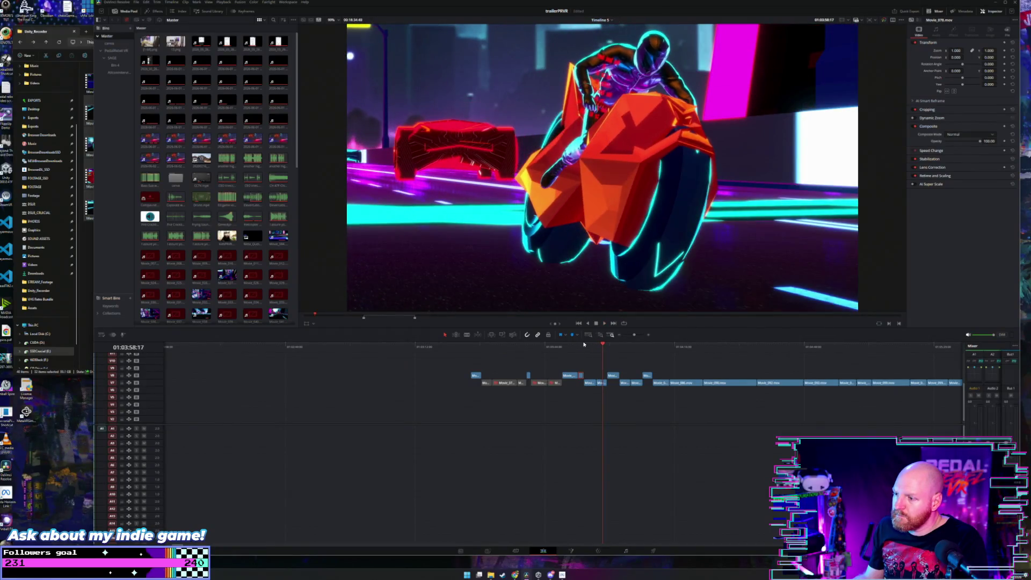
Step: Play back the rearranged intro between 01:03:54 and 01:04:03 to review it
left_click(585, 350)
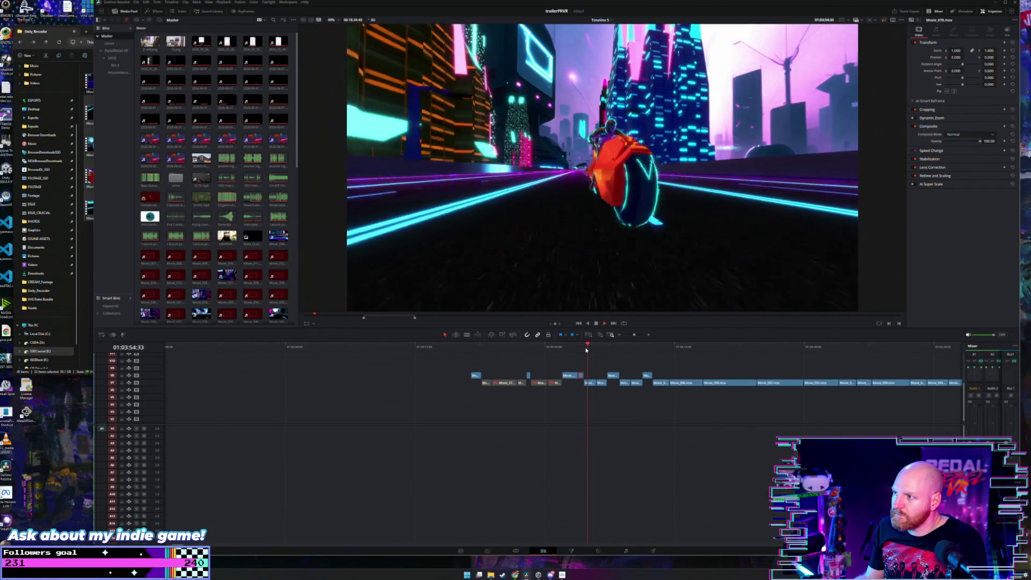
key("space")
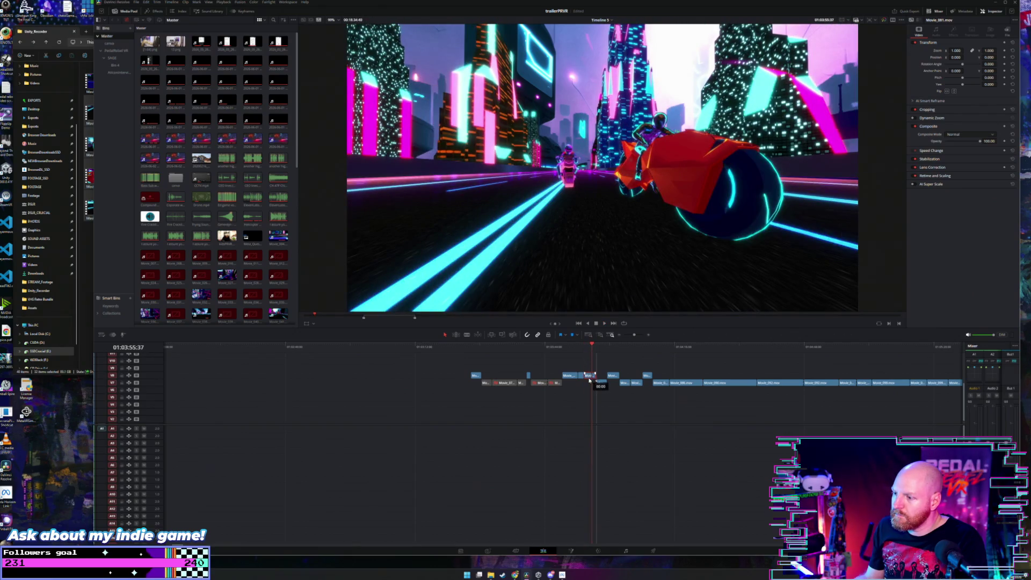
key("space")
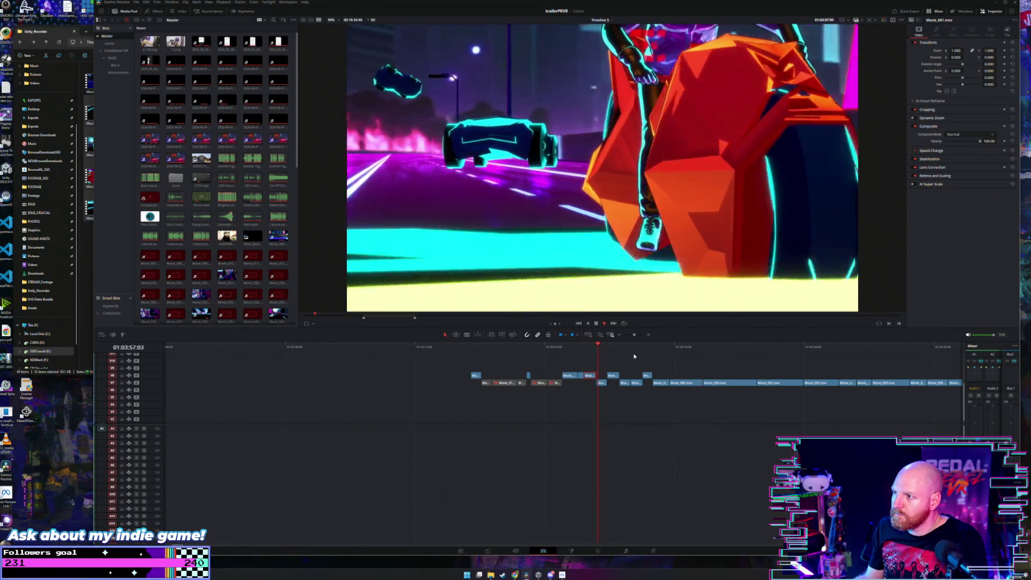
left_click(622, 348)
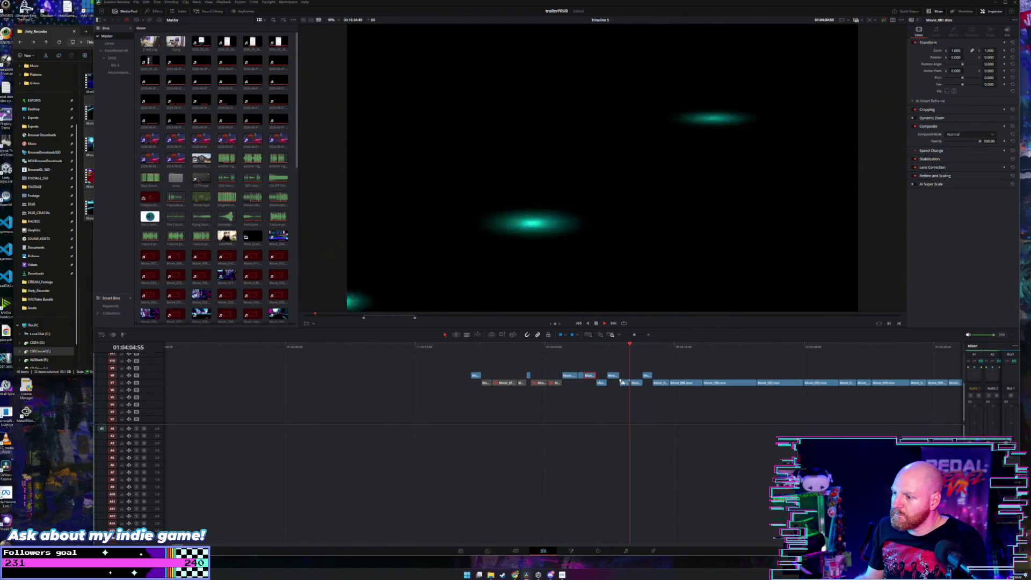
key("space")
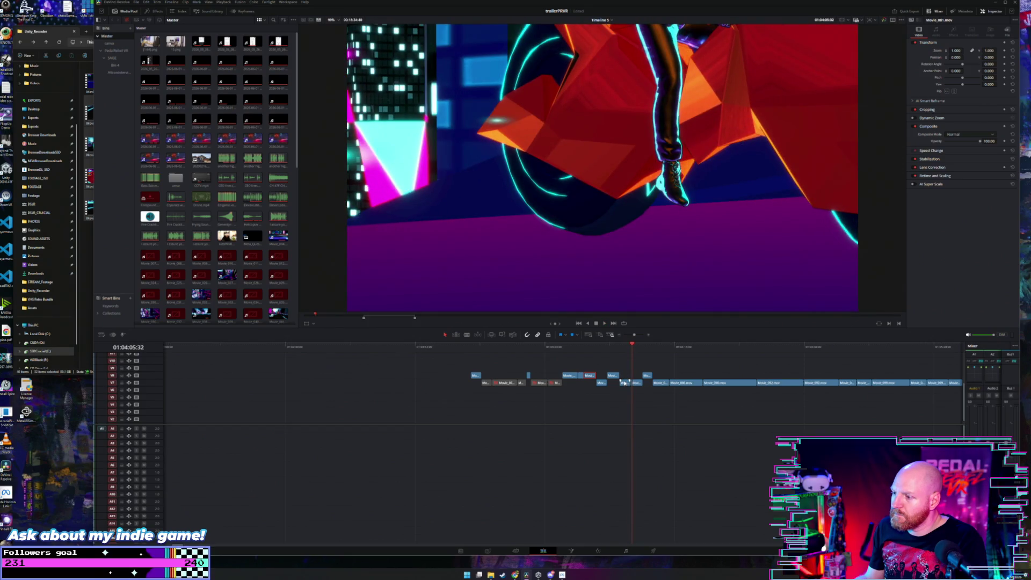
key("space")
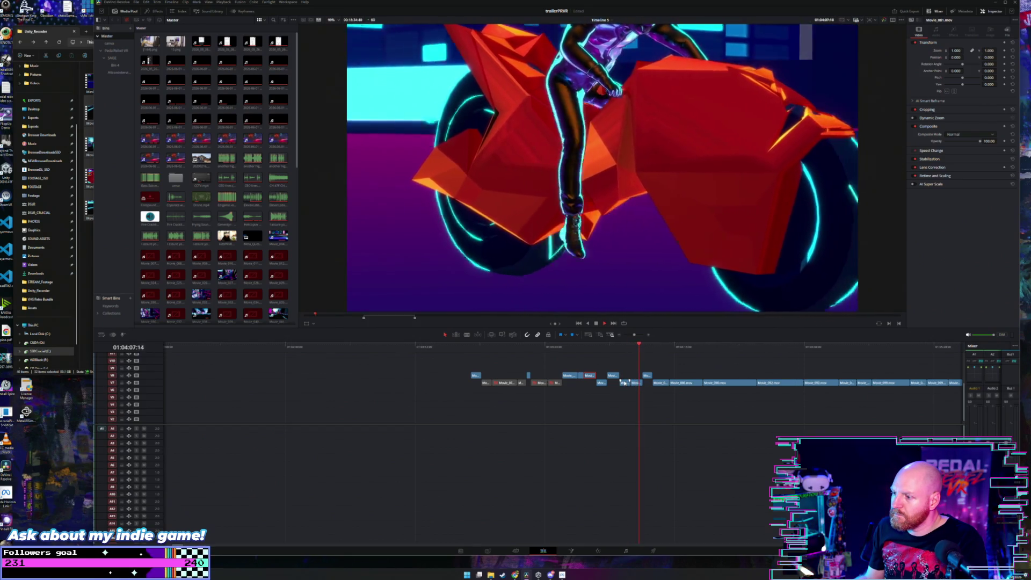
left_click(609, 347)
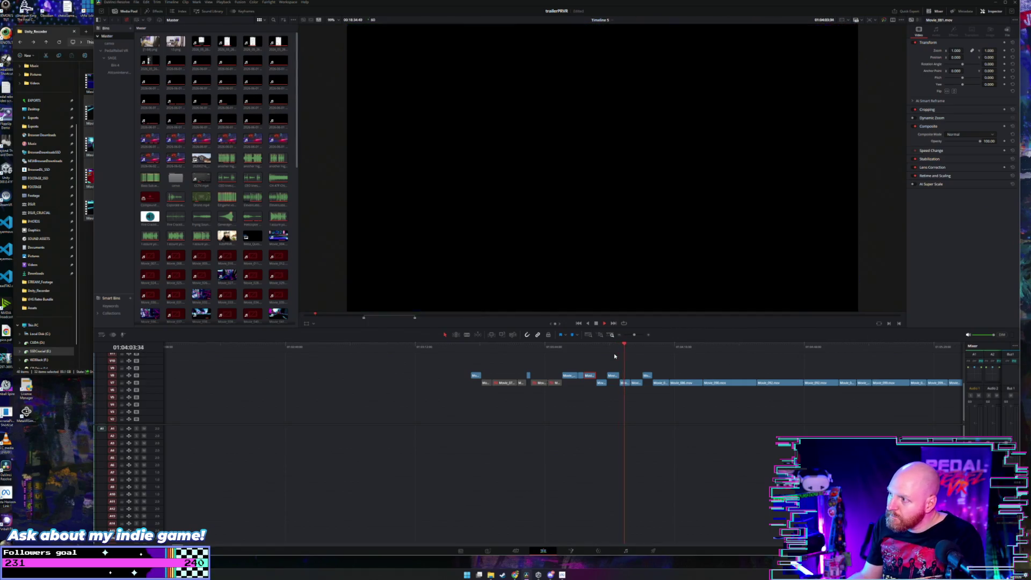
left_click(611, 347)
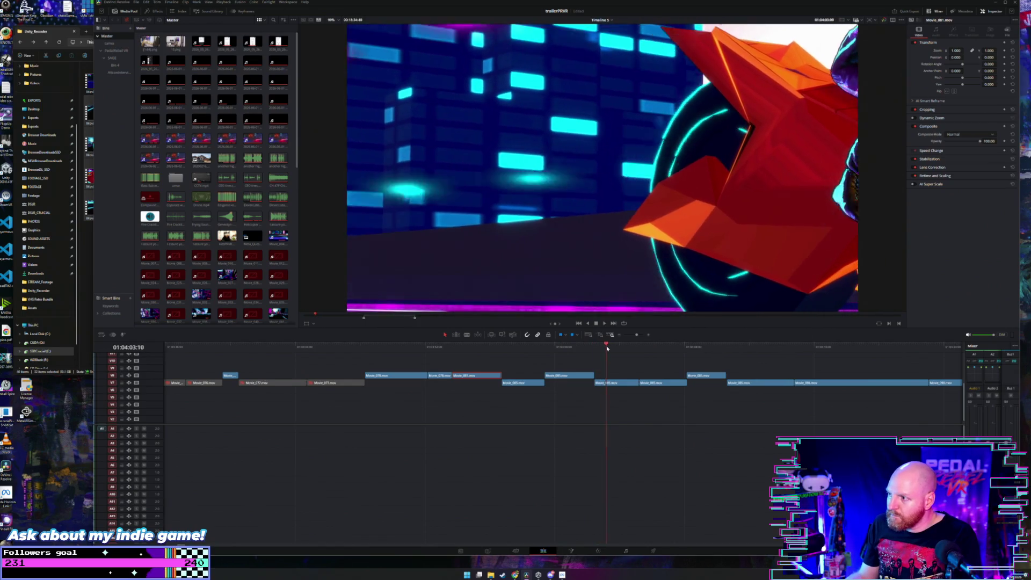
Step: Select the short V7 clip Movie_085.mov and raise the end piece of Movie_086 onto V8
left_click_drag(607, 348, 611, 349)
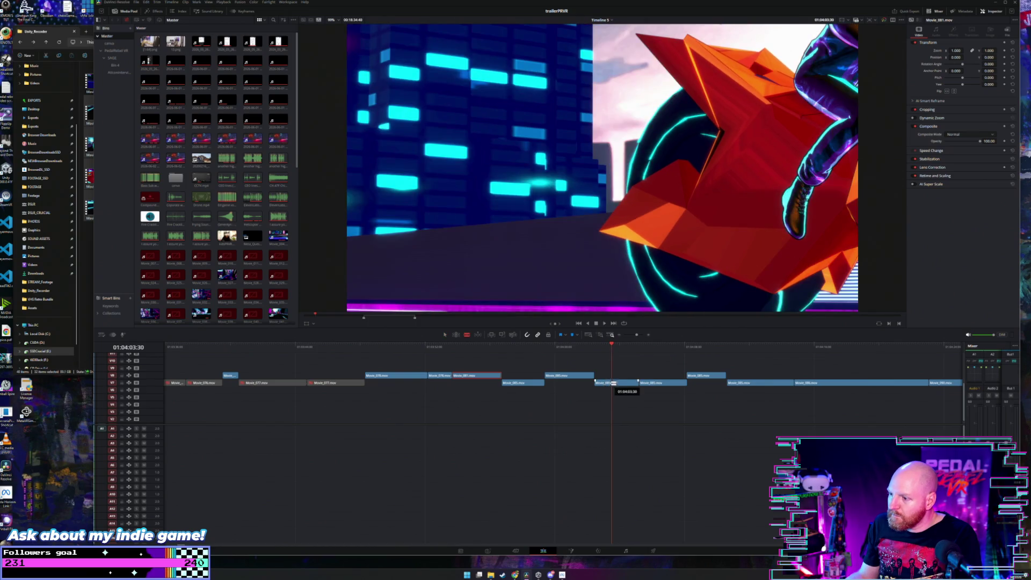
left_click(604, 382)
left_click(603, 382)
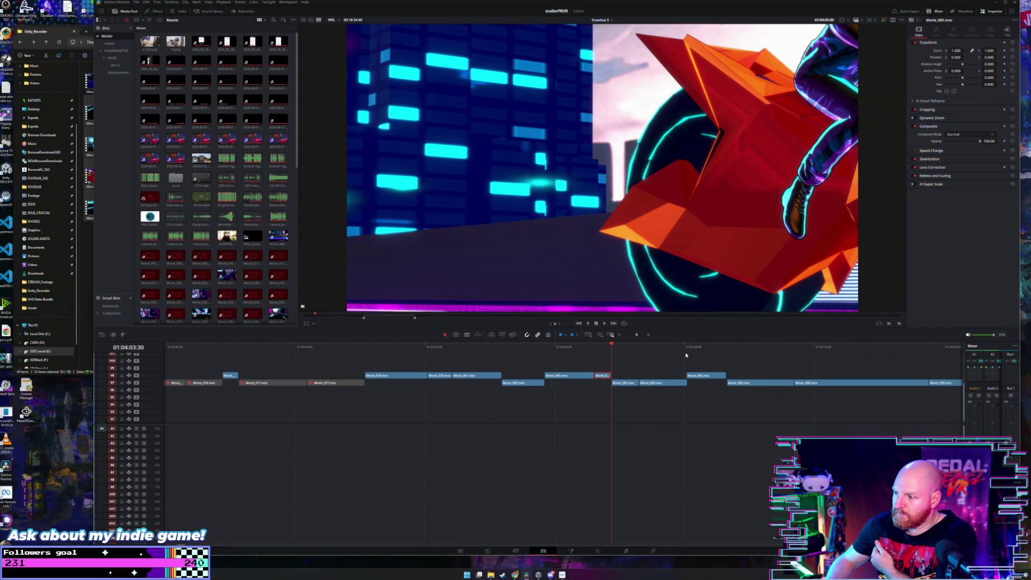
left_click_drag(612, 346, 741, 346)
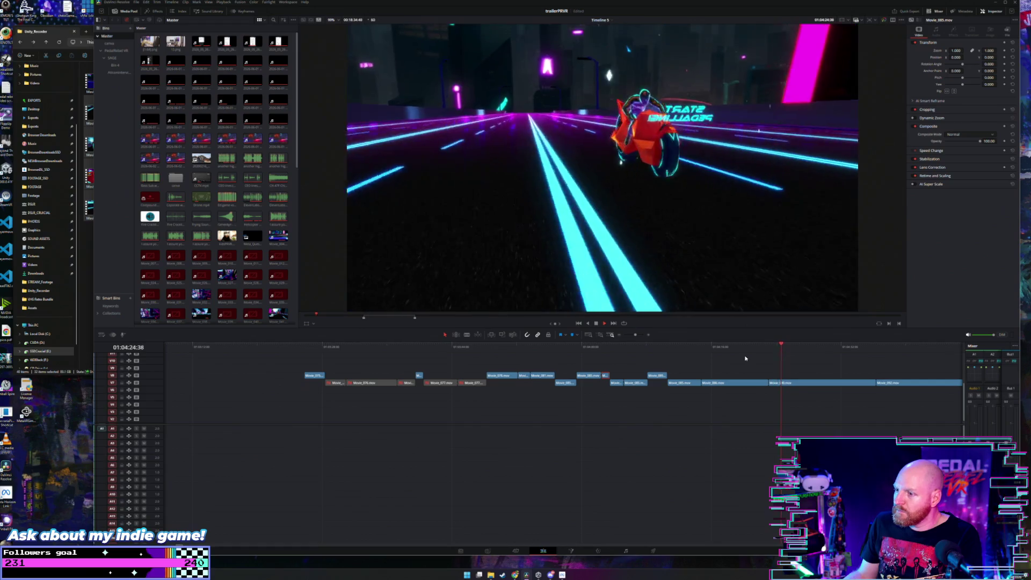
left_click(739, 349)
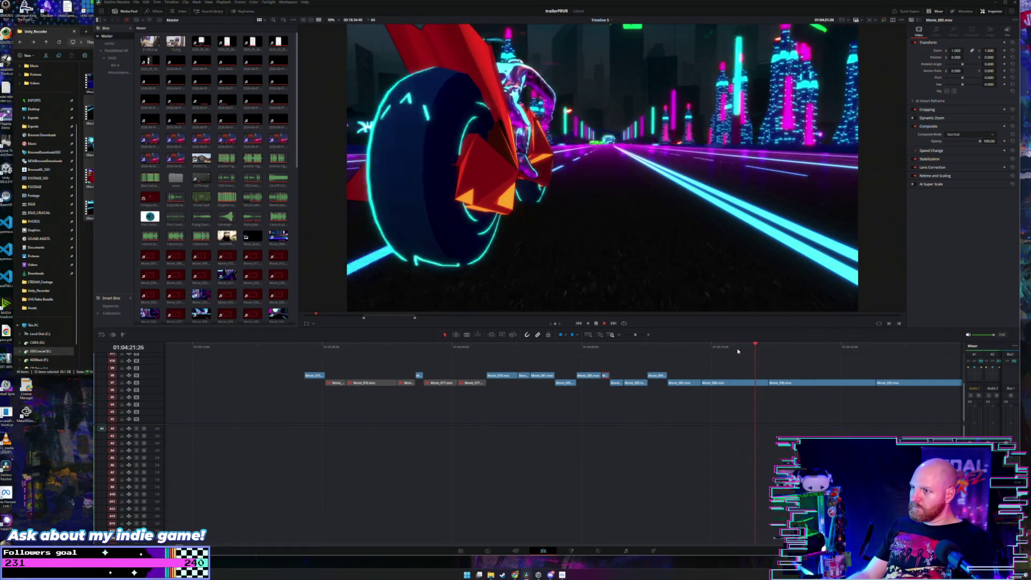
left_click_drag(761, 382, 748, 376)
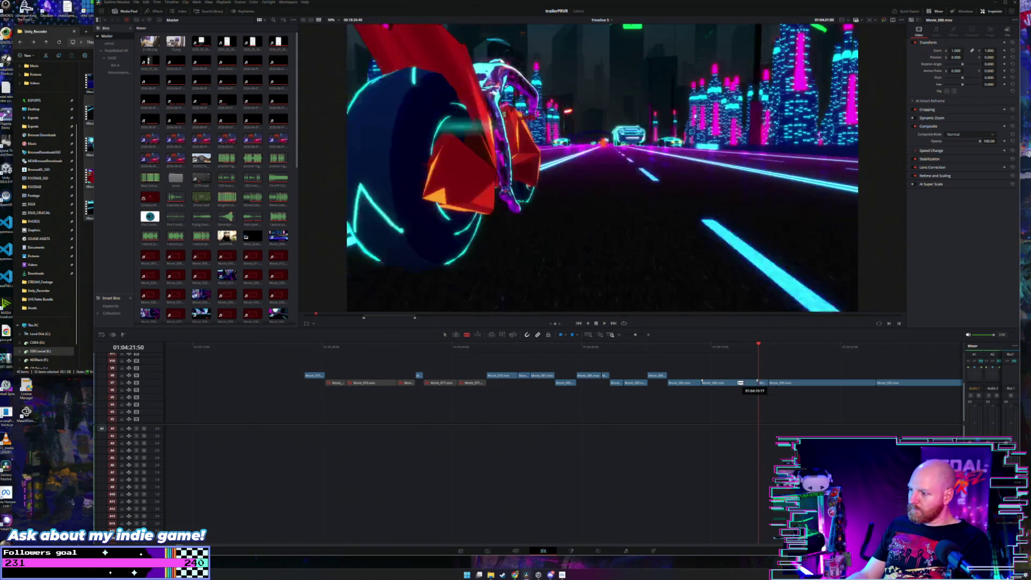
key("space")
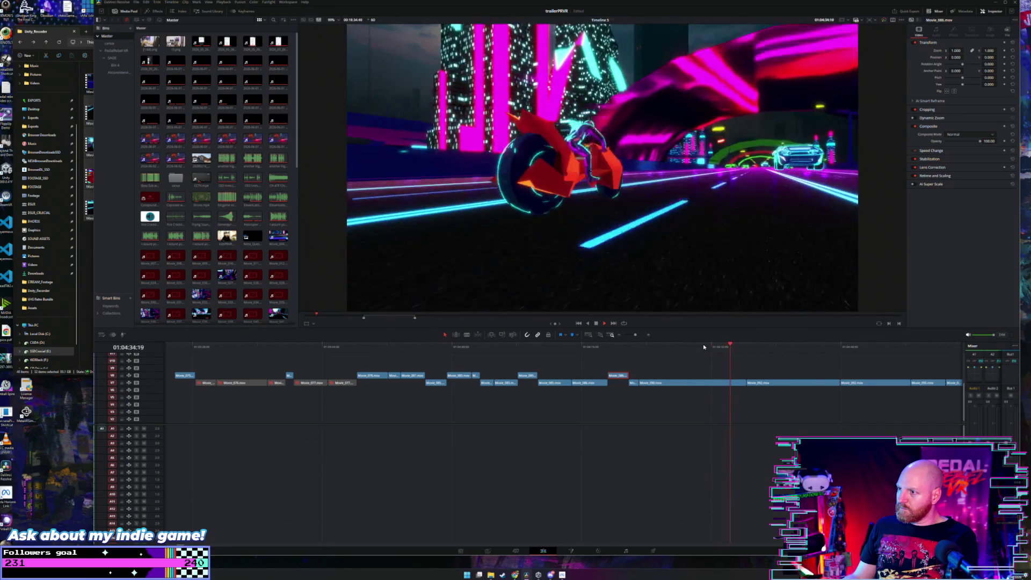
Step: Trim the V7 clip's end shorter at about 01:04:34:53 and play the section back
mouse_move(703, 347)
left_mouse_down()
mouse_move(719, 349)
mouse_move(708, 353)
left_mouse_up()
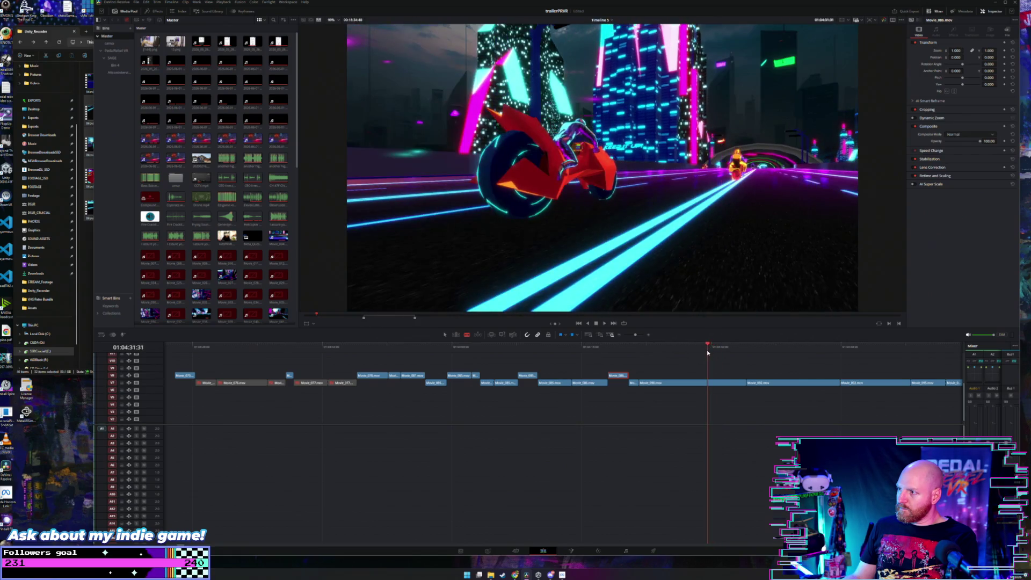
key("space")
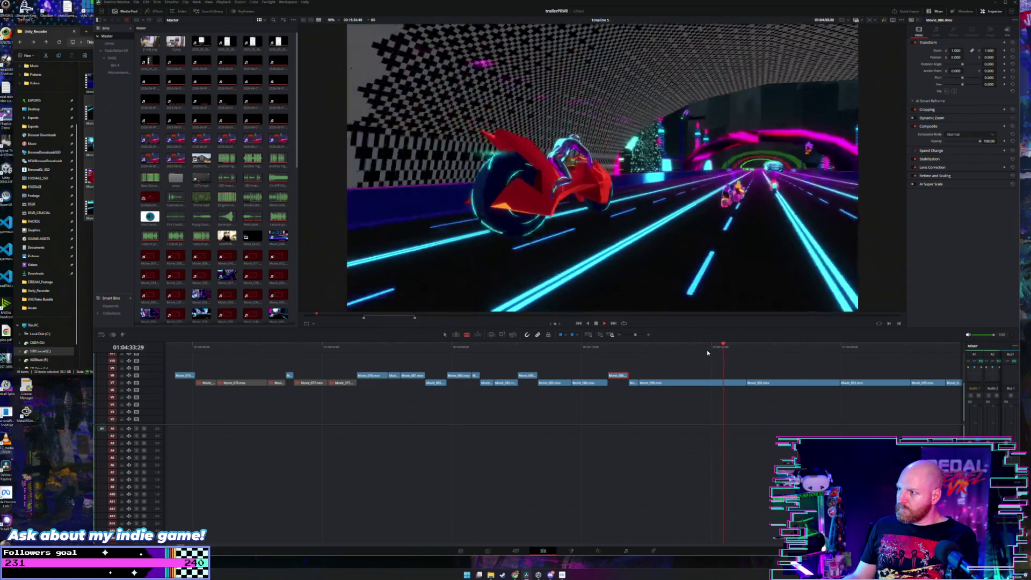
key("space")
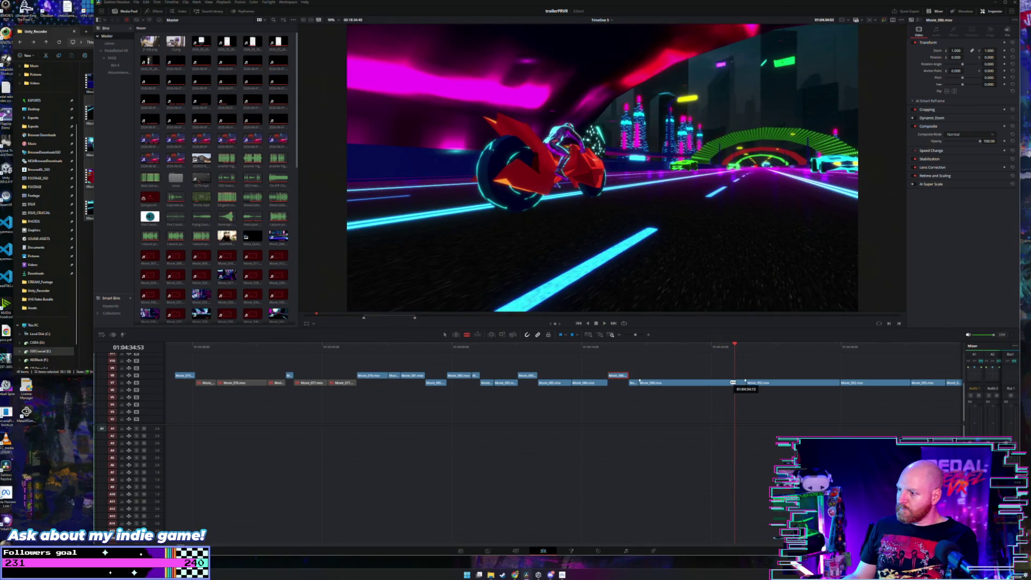
left_click_drag(733, 382, 694, 384)
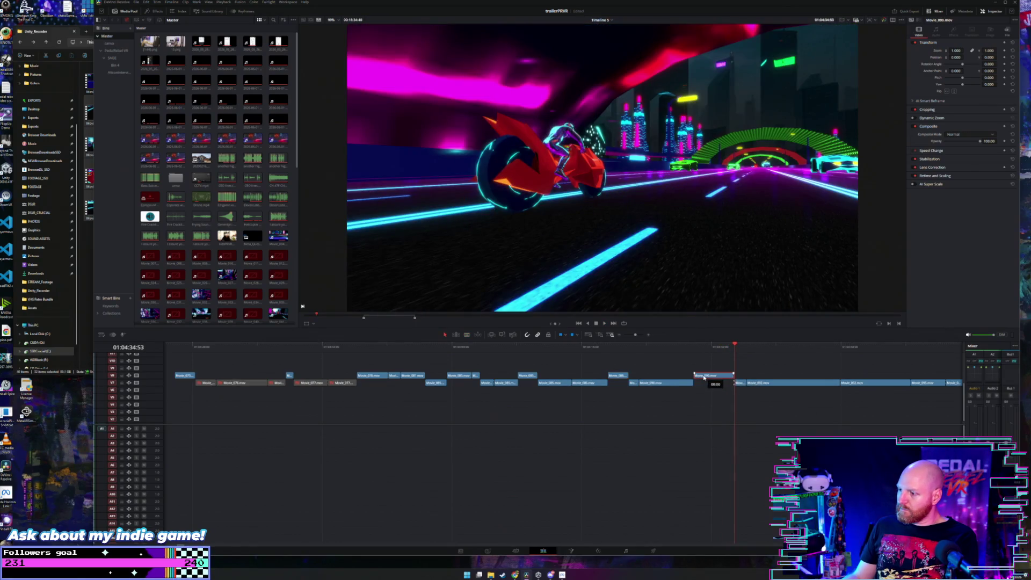
key("space")
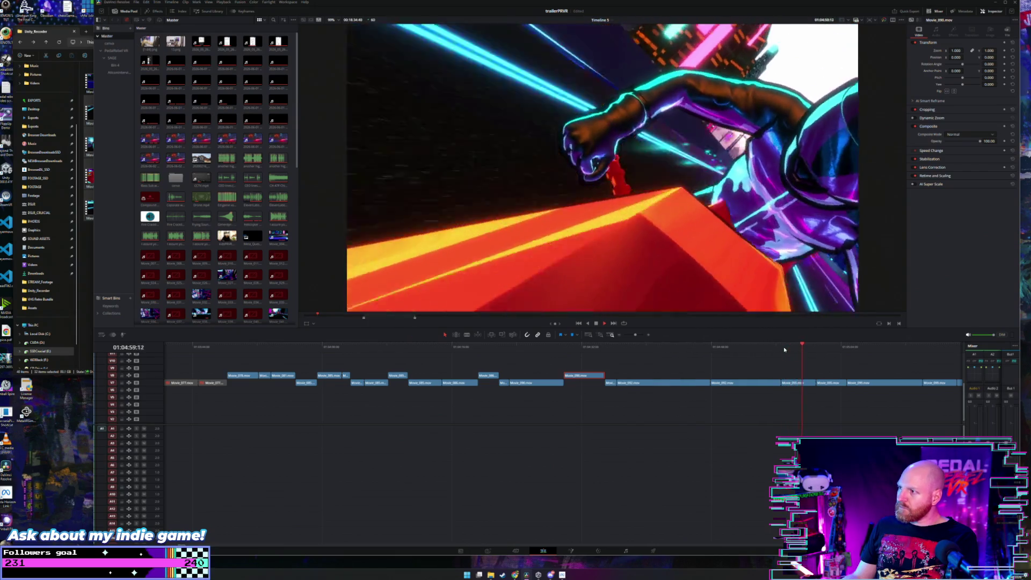
Step: Stop near 01:05:00:39, select a clip in the end section and play the highlights
key("space")
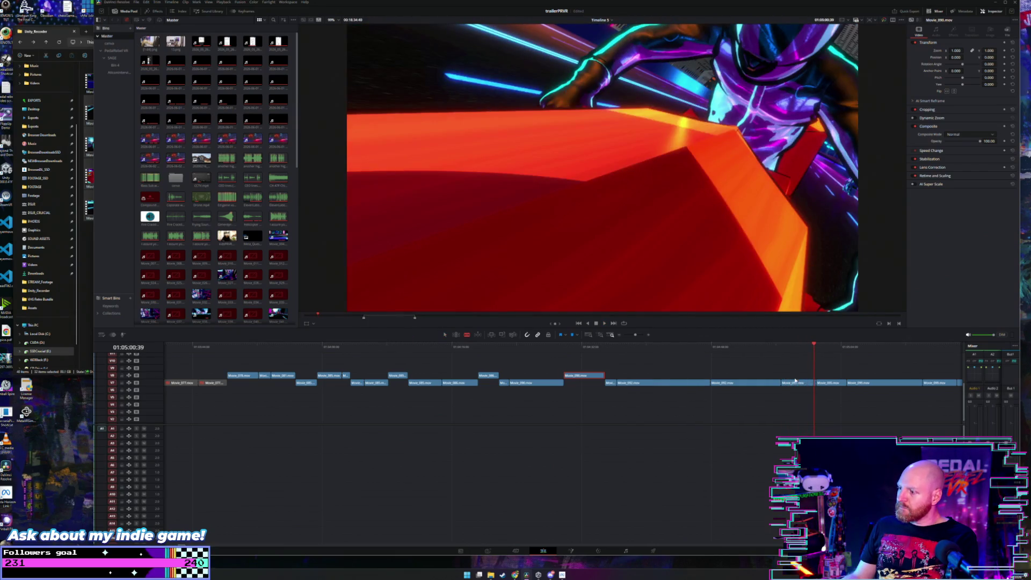
key("b")
key("a")
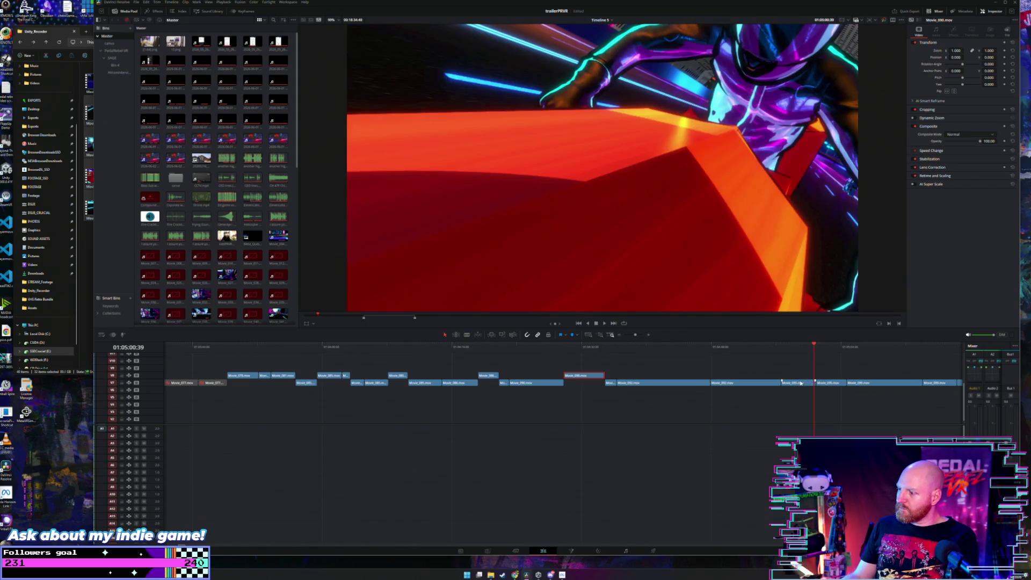
left_click(800, 379)
key("space")
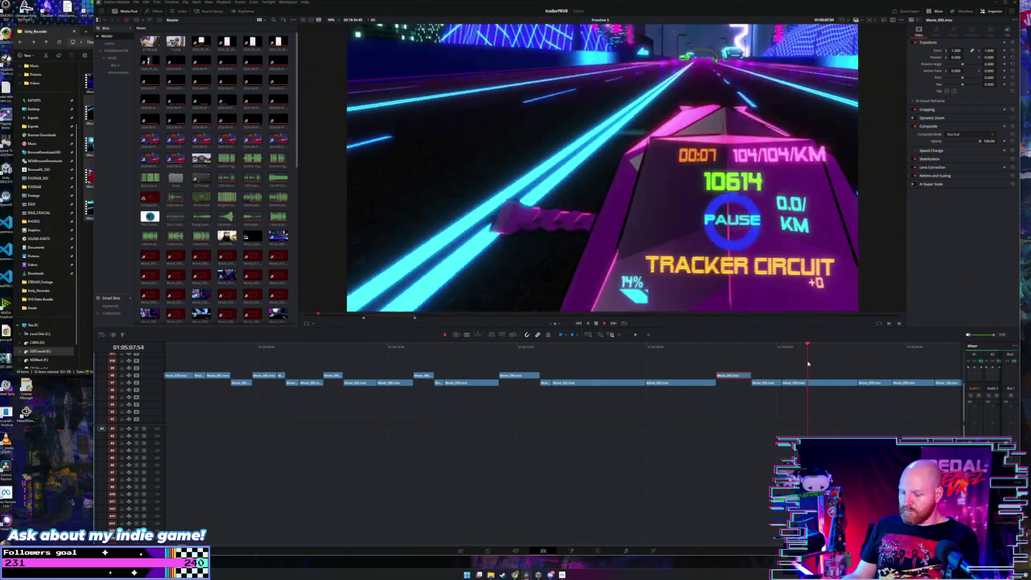
Step: Slide Movie_100.mov and another small highlight clip later along their track in the end section
scroll(768, 365, "down", 2)
scroll(721, 368, "down", 2)
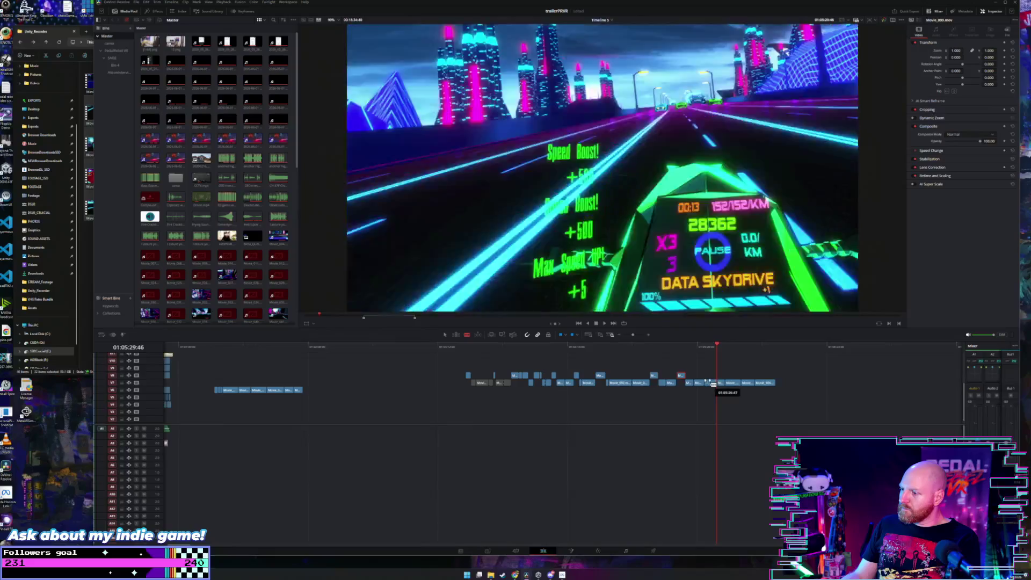
left_click_drag(716, 386, 713, 383)
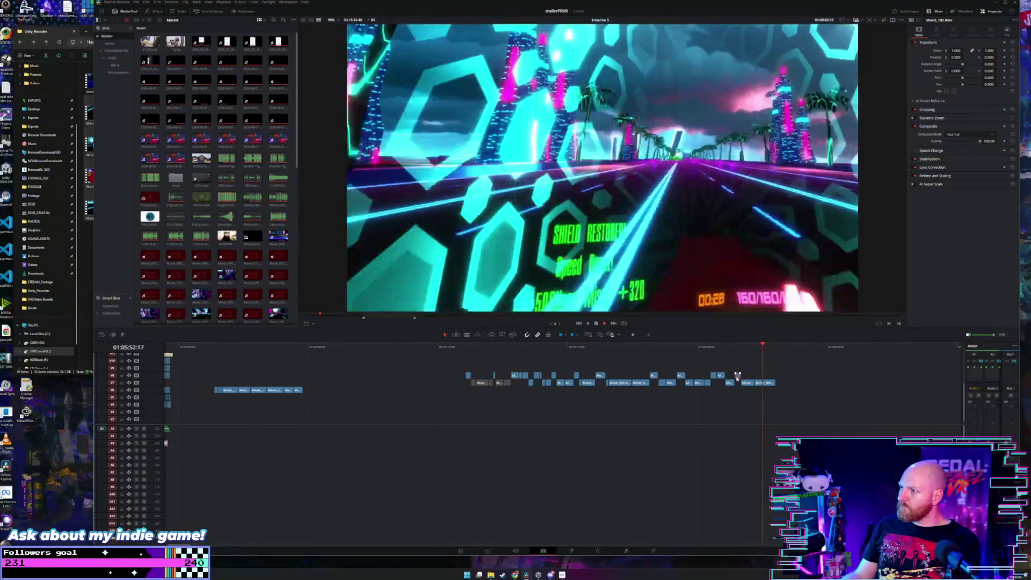
left_click_drag(738, 376, 758, 382)
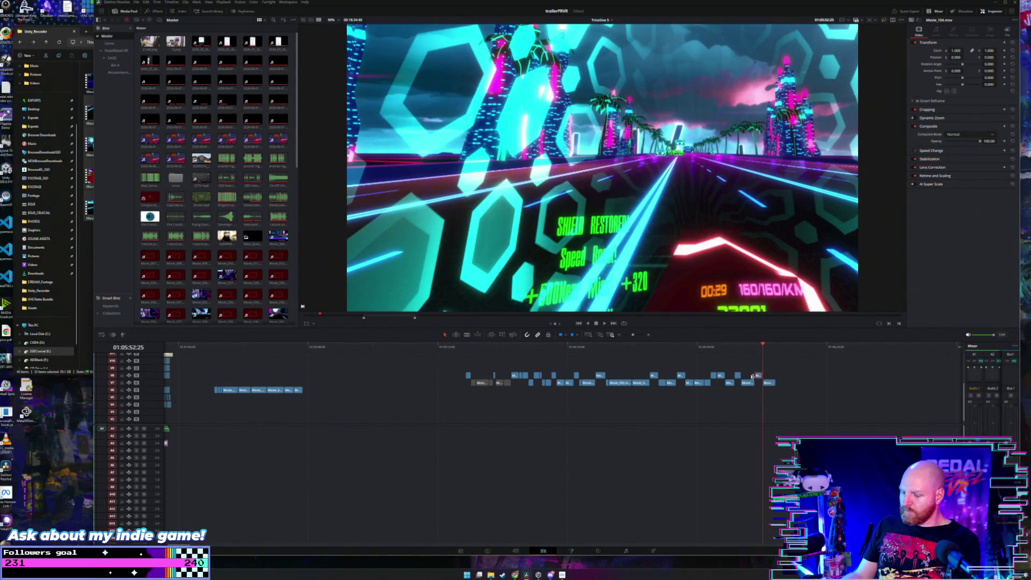
scroll(751, 376, "down", 3)
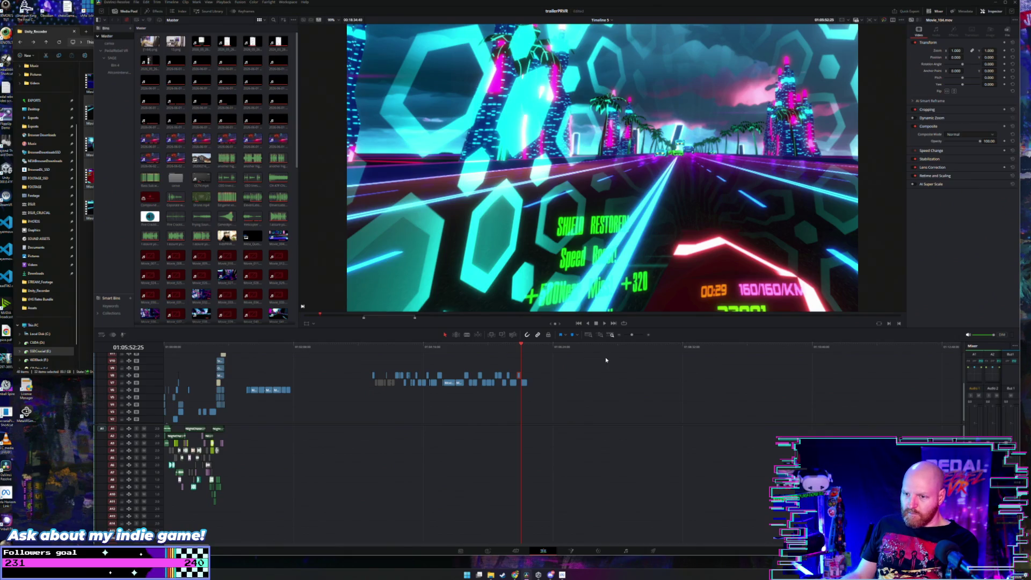
Step: Move both tracks' highlight clips earlier, shift the lower-track clips later, and play from the earlier section
left_click_drag(593, 356, 366, 383)
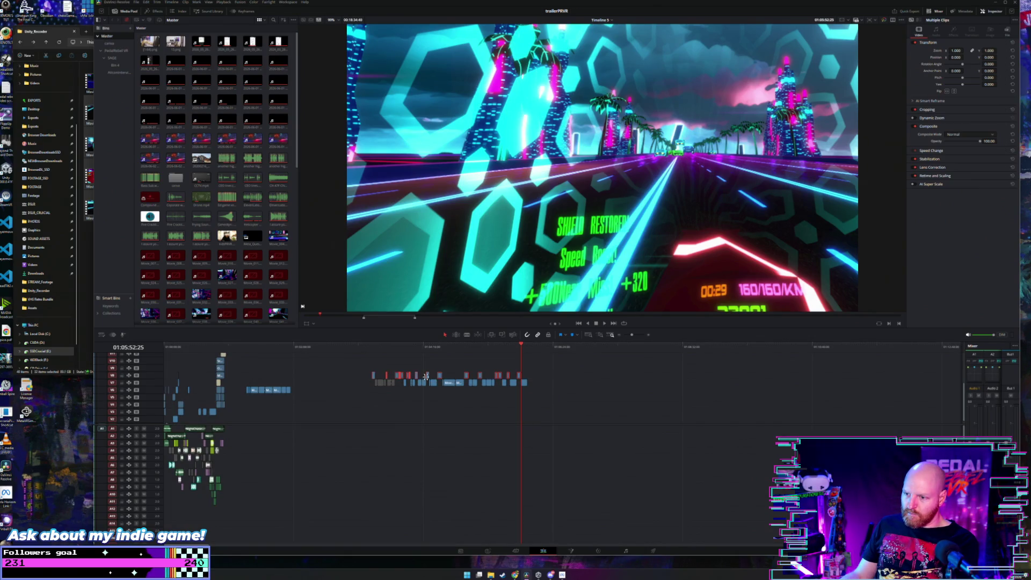
left_click_drag(428, 379, 371, 379)
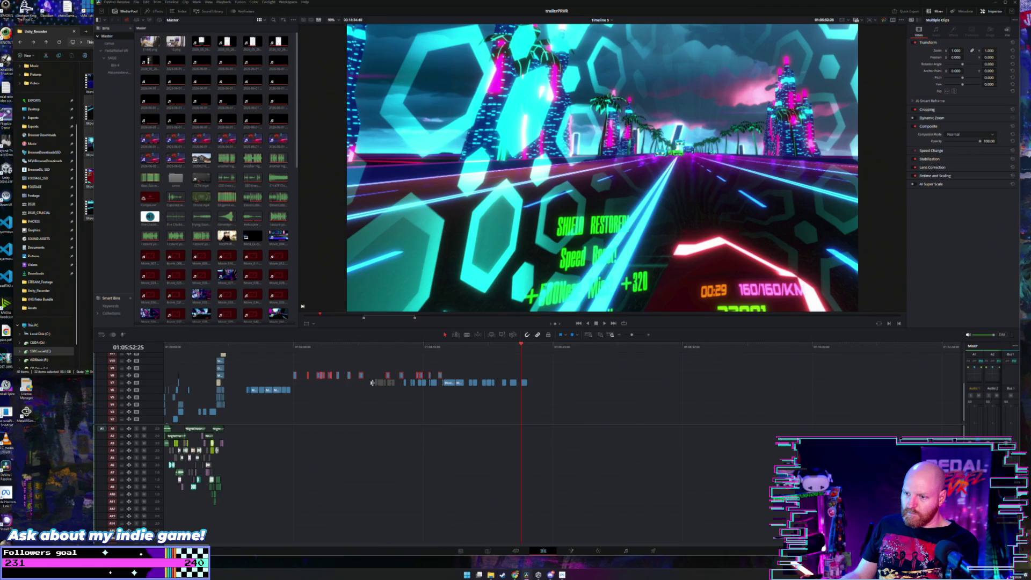
left_click(372, 382)
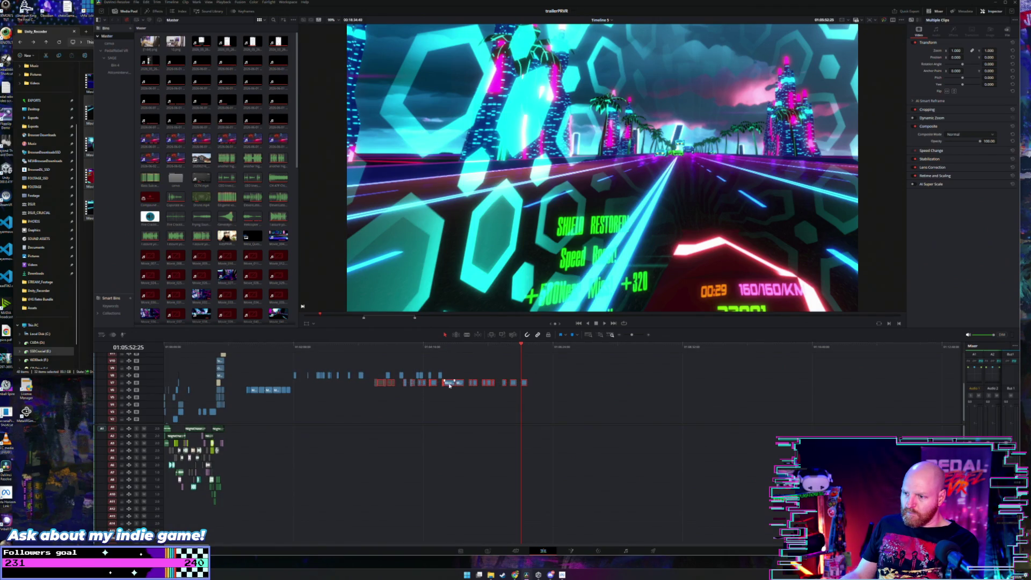
left_click_drag(450, 385, 668, 382)
left_click(489, 371)
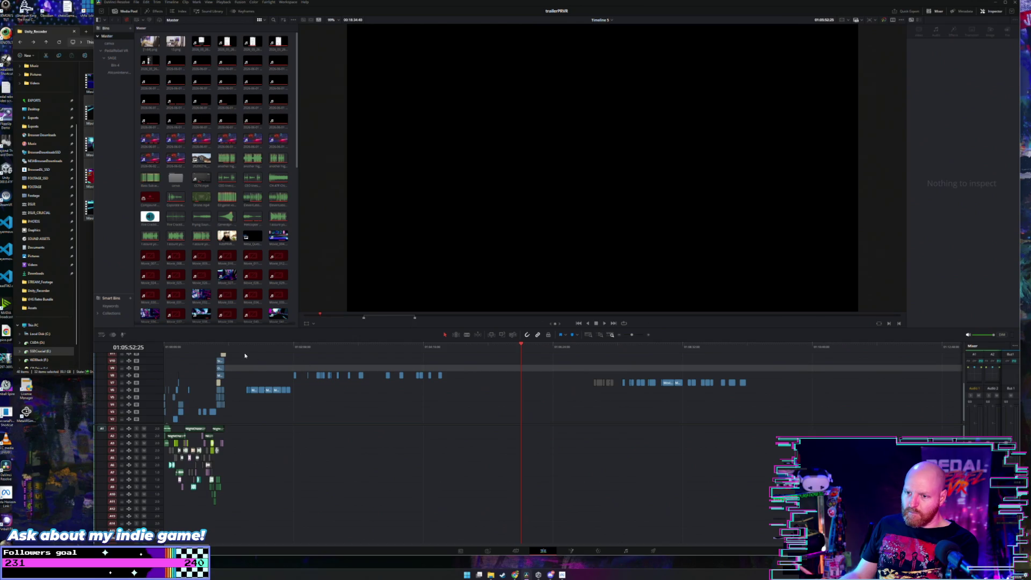
left_click(245, 356)
scroll(290, 371, "up", 3)
key("space")
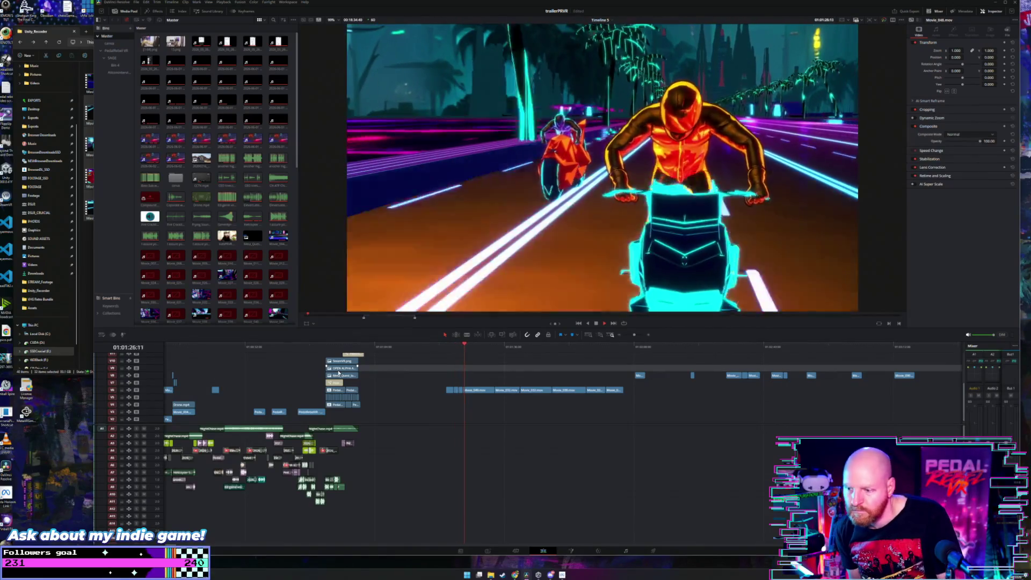
Step: Ripple-delete the five gaps between the highlight clips, select the packed clips, and return to the start
scroll(338, 373, "down", 2)
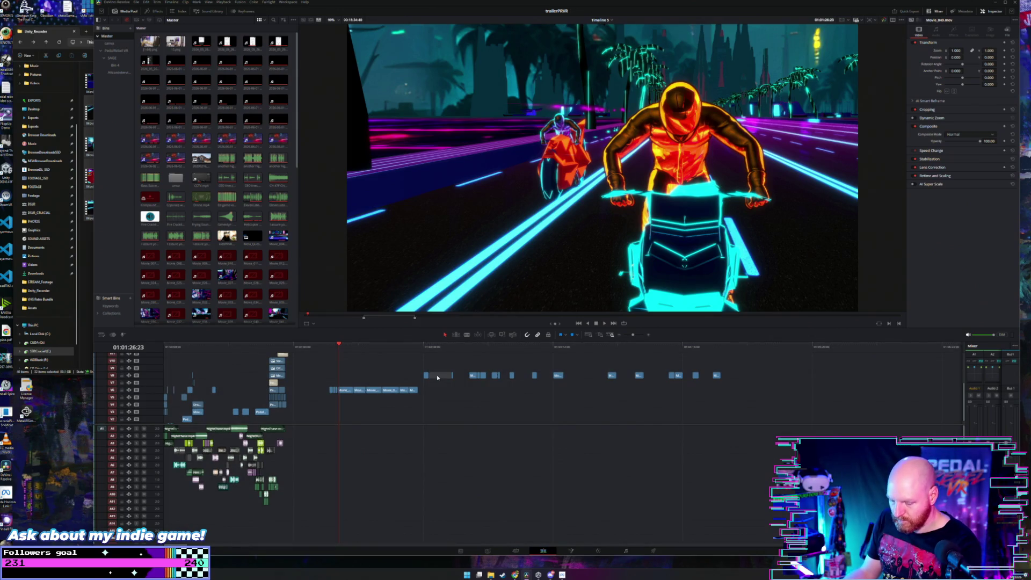
key("BackSpace")
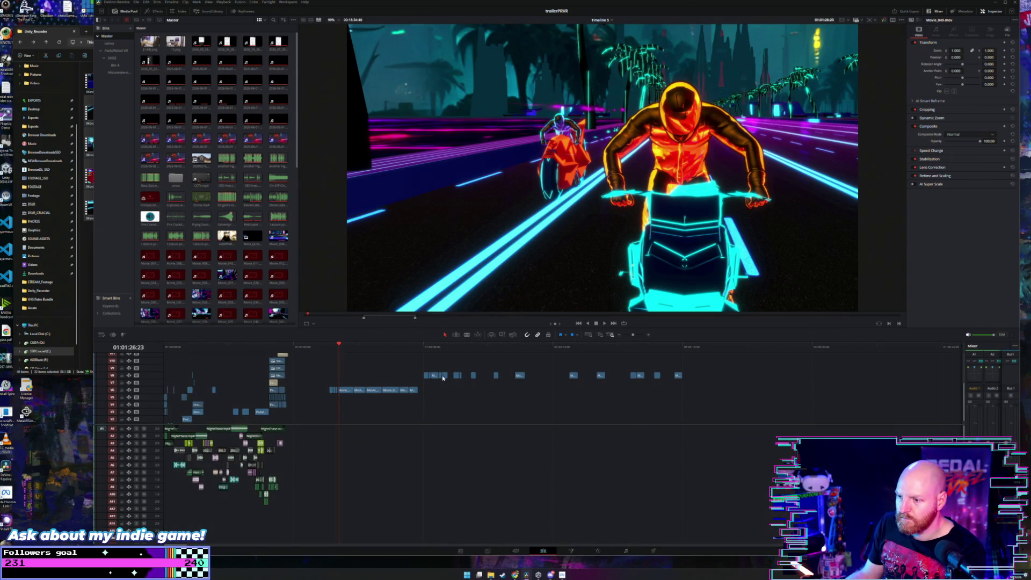
left_click(450, 378)
key("BackSpace")
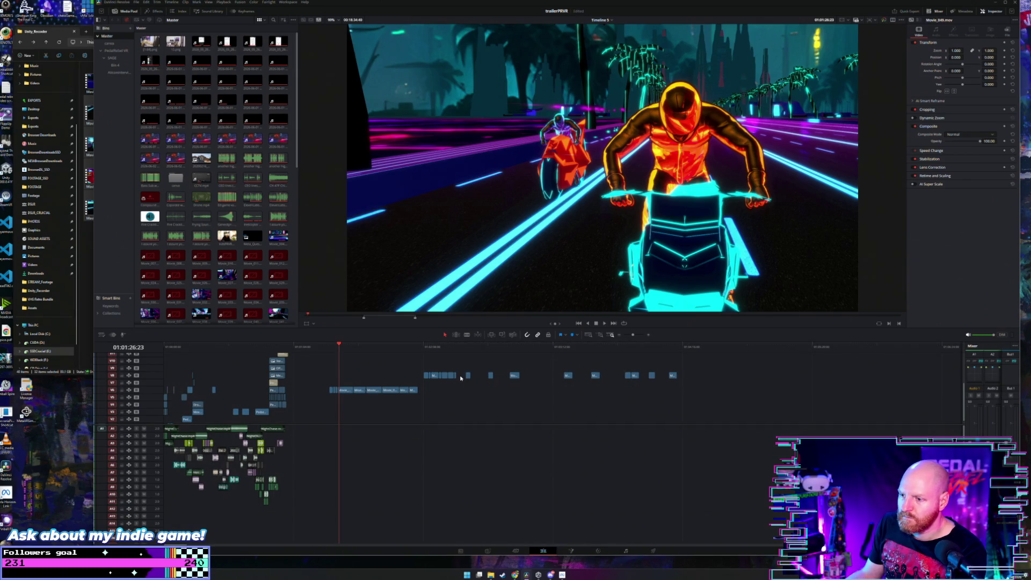
left_click(467, 378)
key("BackSpace")
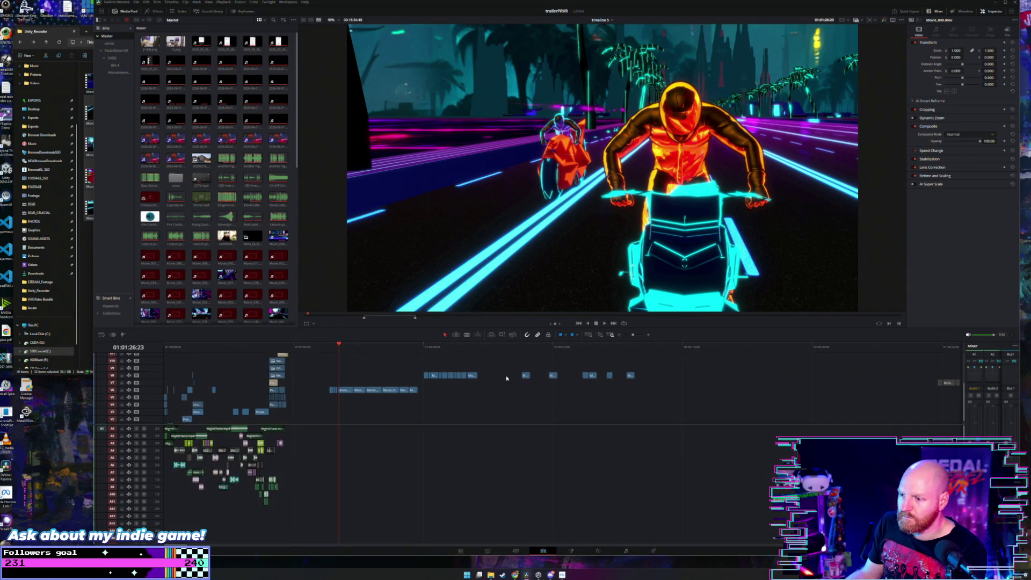
left_click(498, 377)
key("BackSpace")
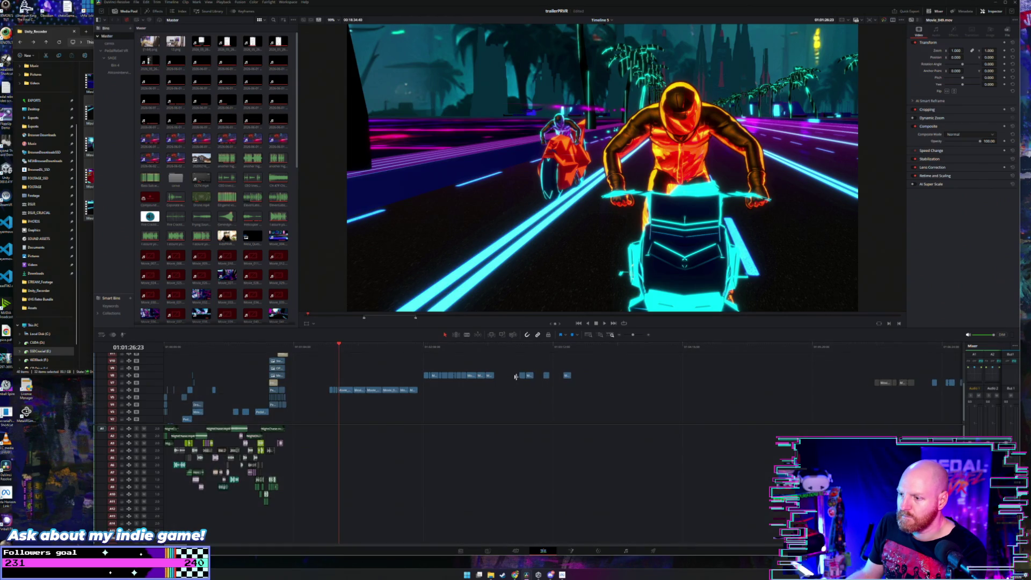
left_click(515, 376)
key("BackSpace")
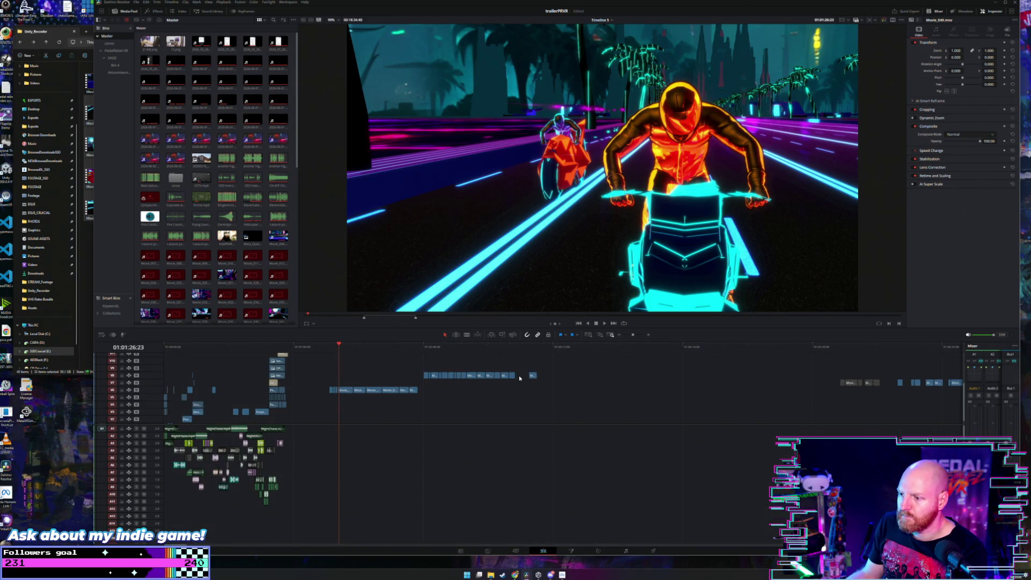
left_click_drag(556, 363, 420, 379)
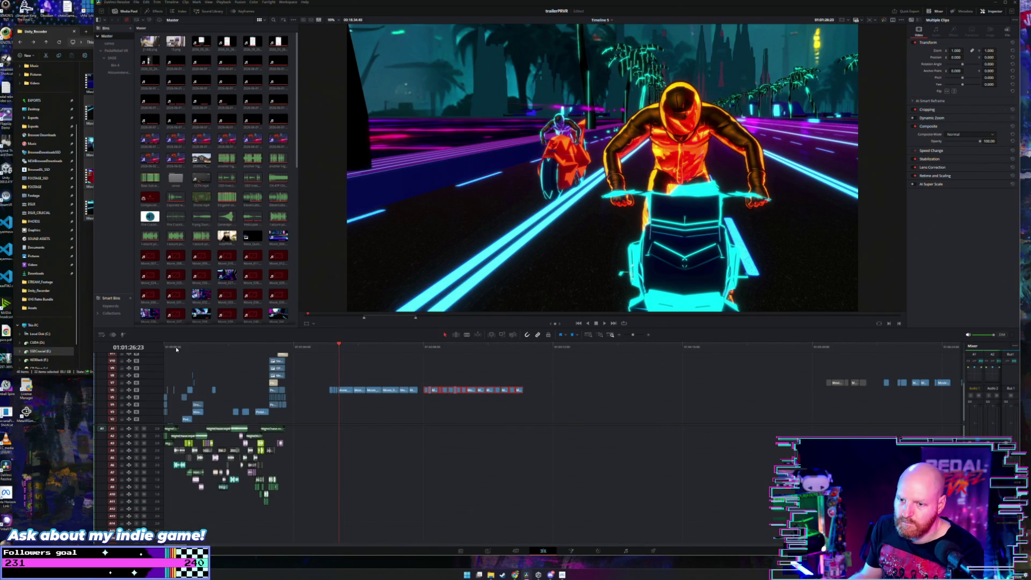
key("Home")
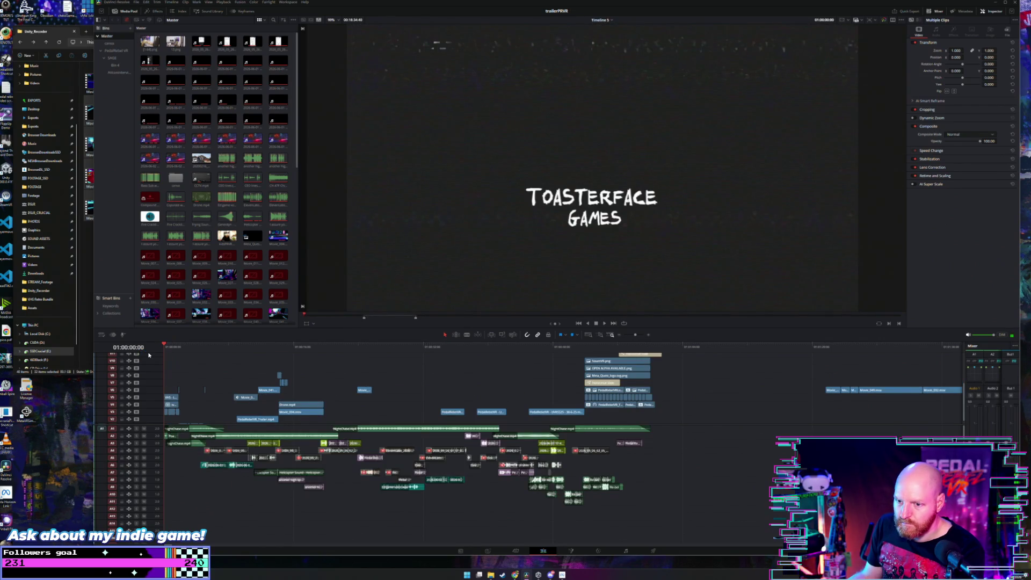
Step: Replay the trailer from its Toasterface Games start and enlarge the timeline above the viewer
key("space")
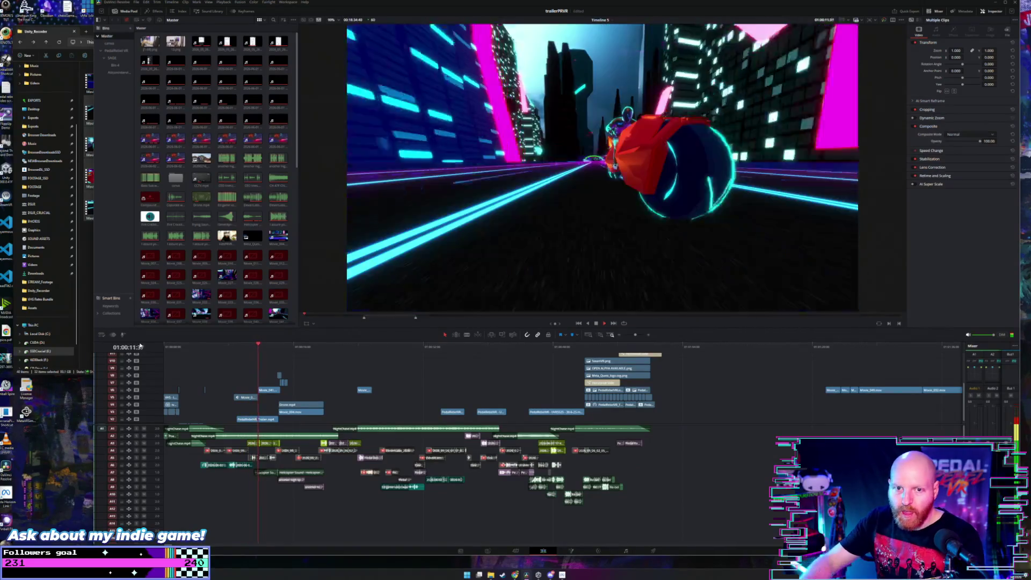
key("Home")
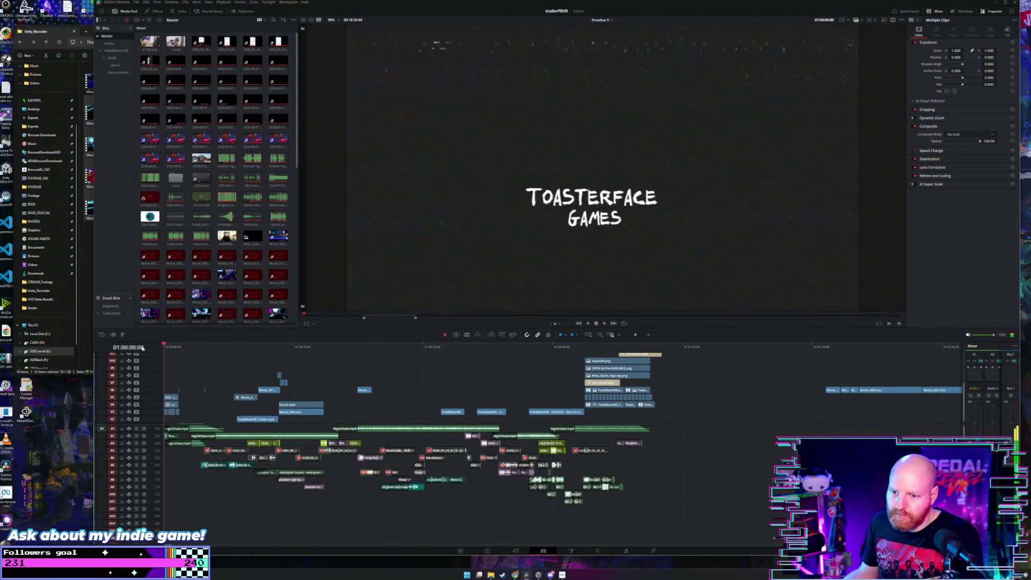
key("ctrl+equal")
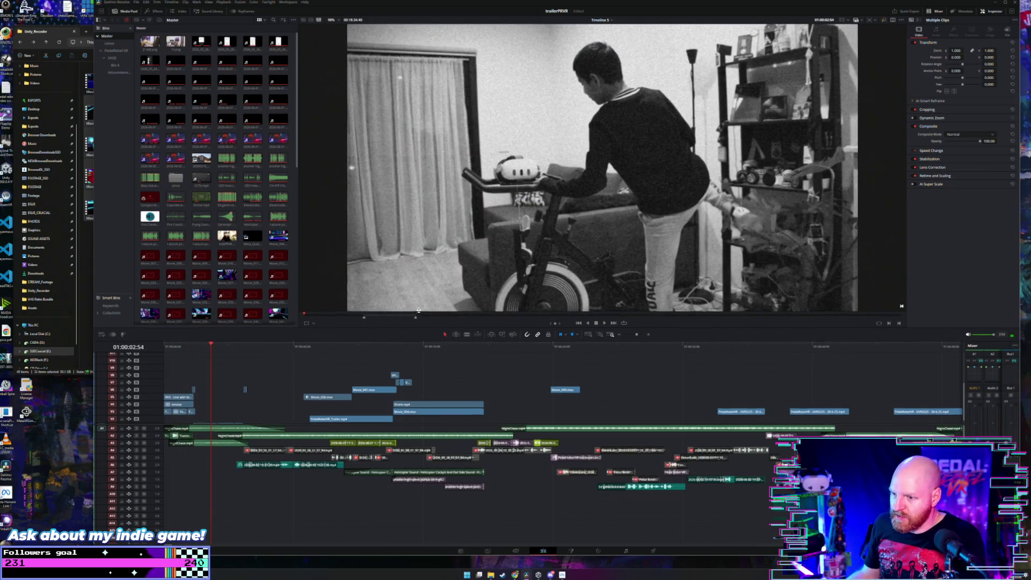
left_click_drag(400, 330, 399, 308)
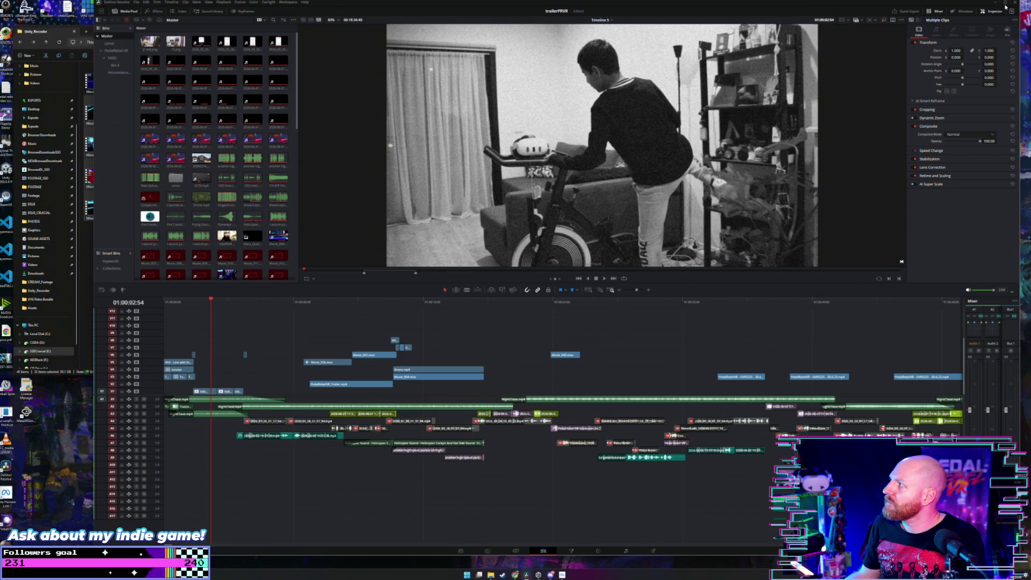
Step: Maximize the editor, widen the video track area, and play the trailer at lower volume
left_click(1006, 6)
scroll(538, 480, "down", 2)
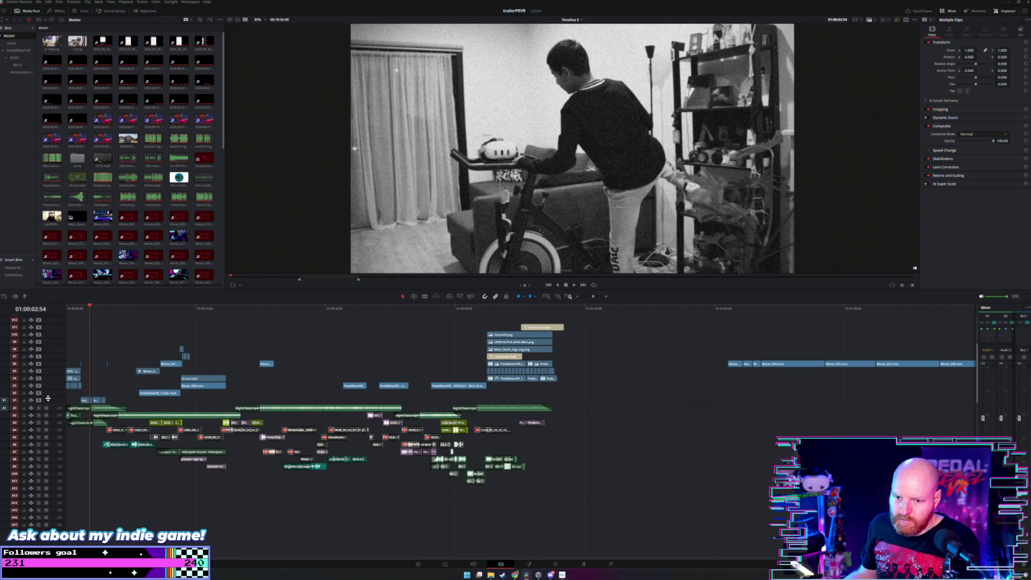
left_click_drag(52, 404, 51, 434)
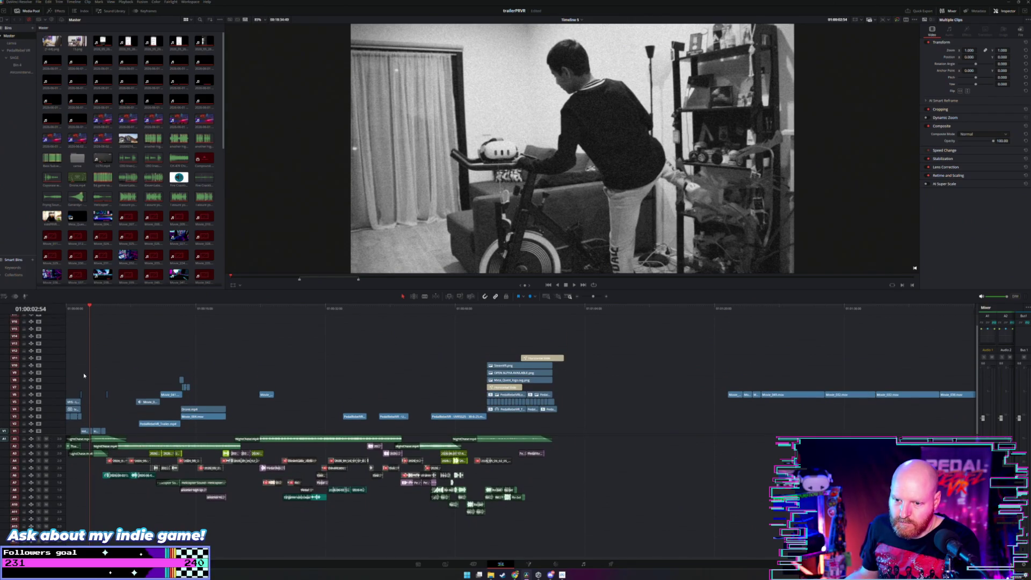
key("space")
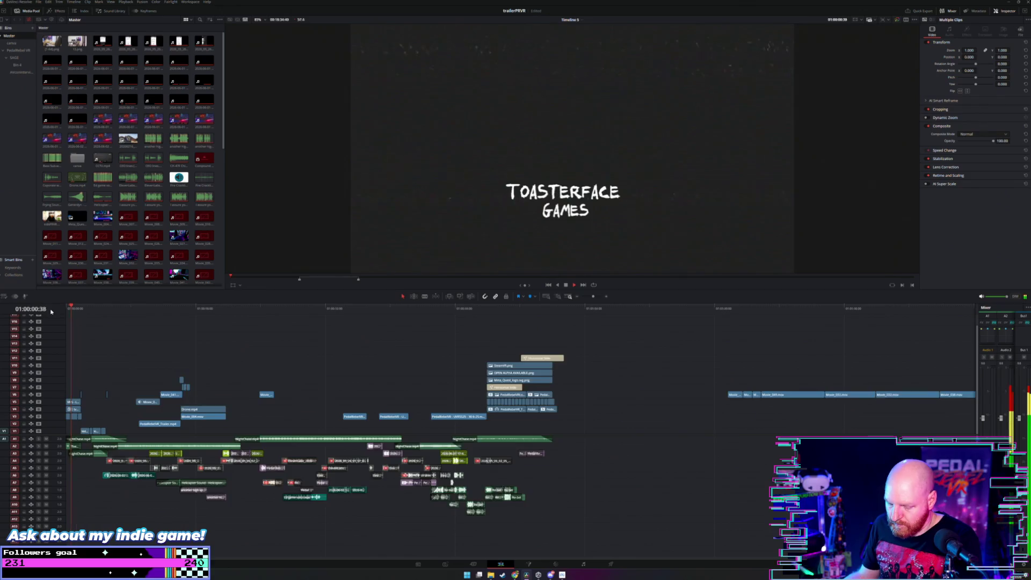
scroll(90, 325, "up", 2)
key("XF86AudioLowerVolume")
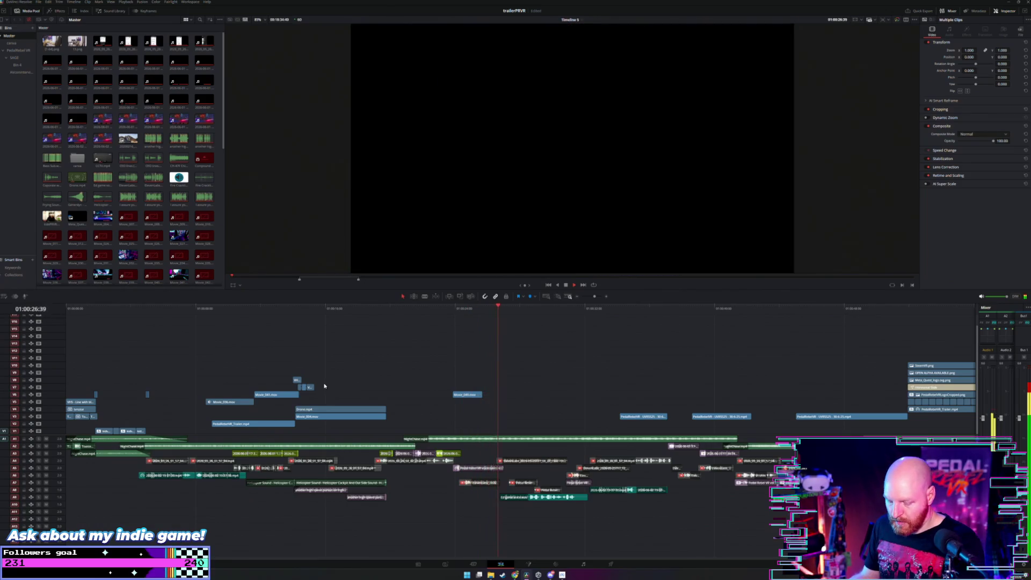
Step: Zoom the timeline out and jump the playhead through the end-section highlight footage
key("ctrl+minus")
key("ctrl+equal")
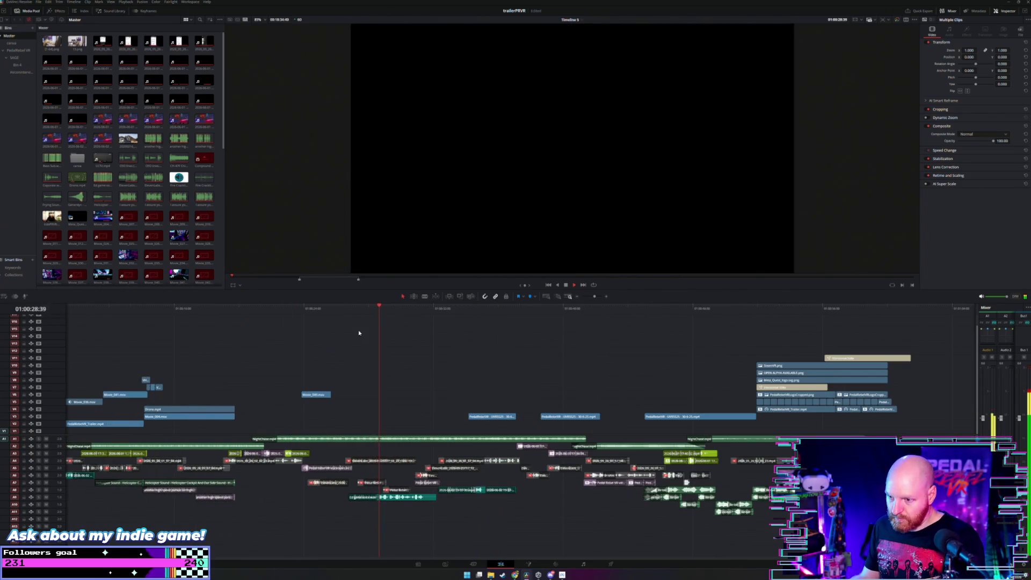
key("ctrl+minus")
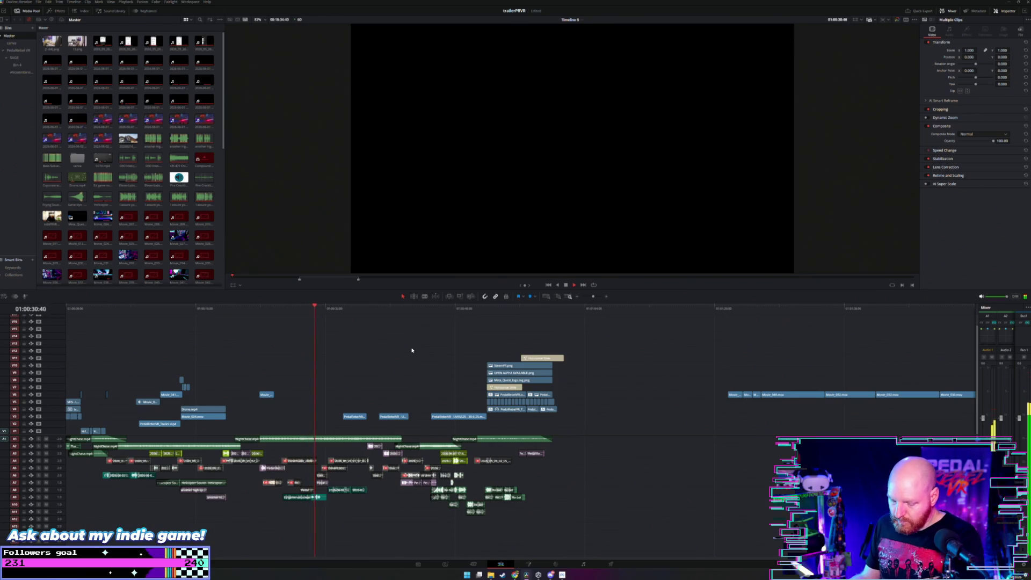
key("ctrl+minus")
left_click(479, 308)
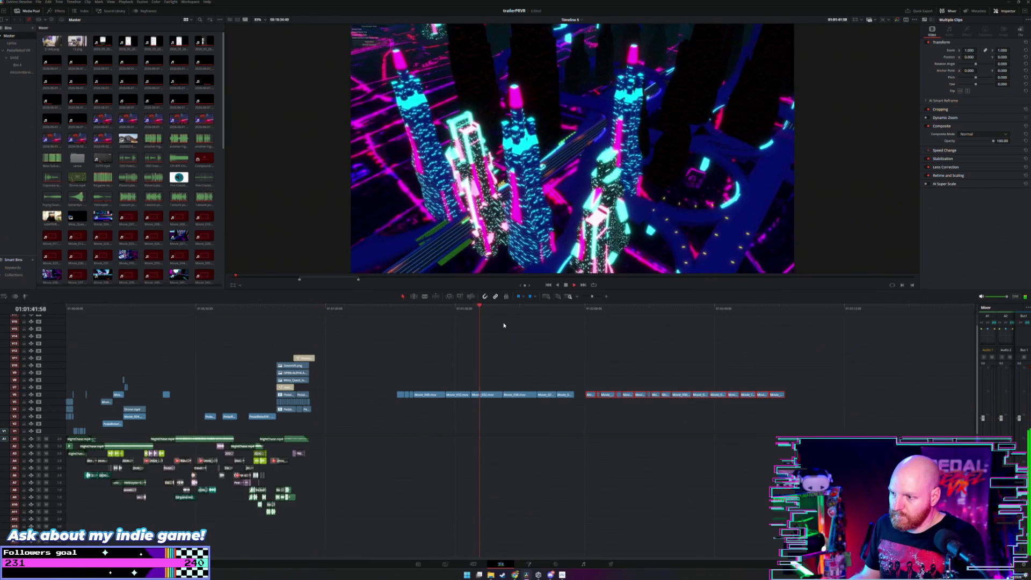
left_click(515, 308)
left_click(588, 311)
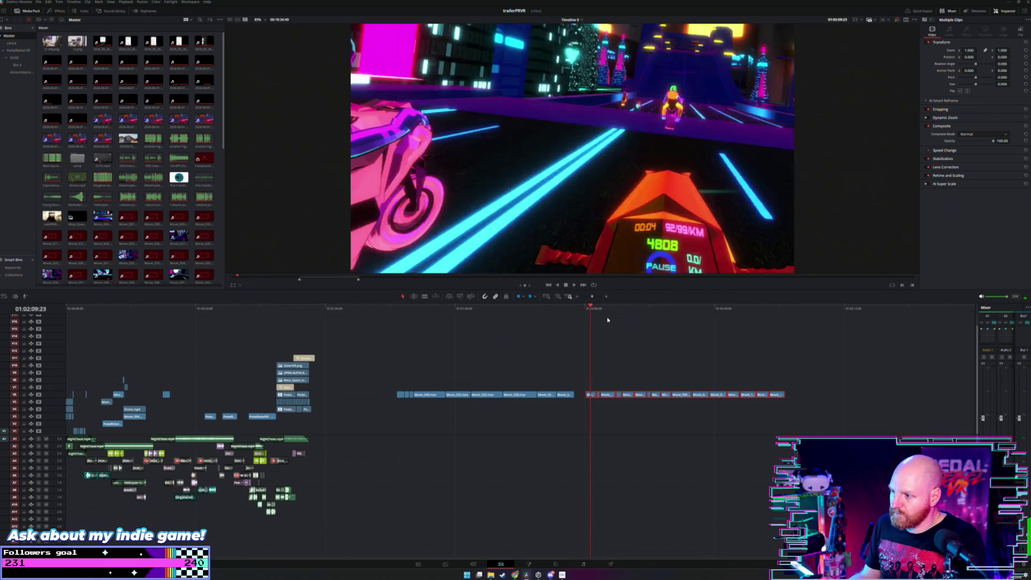
left_click(587, 310)
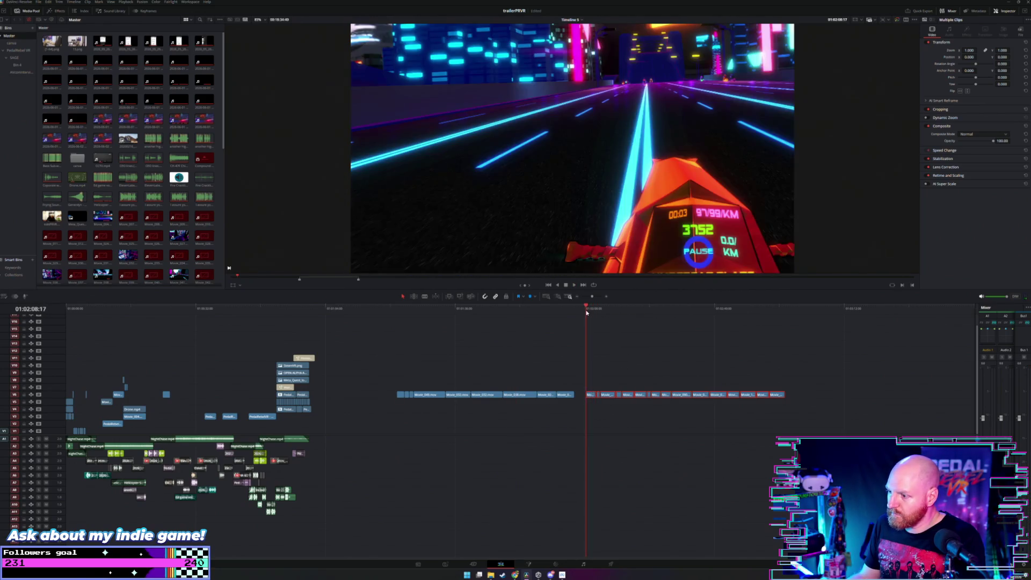
scroll(586, 314, "up", 3)
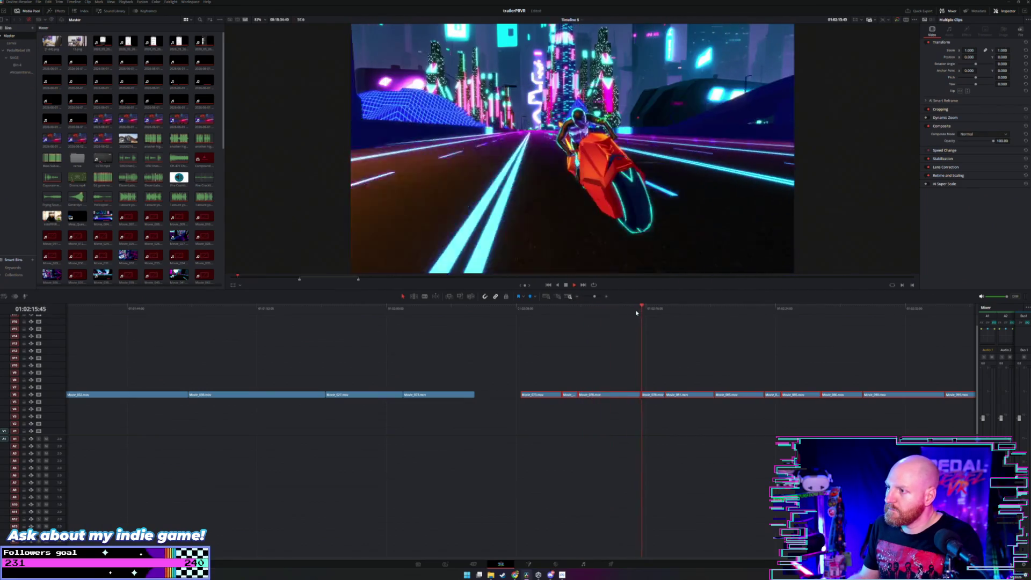
Step: Zoom out further and scrub the end-section clips to the next highlight, stopping there
key("ctrl+minus")
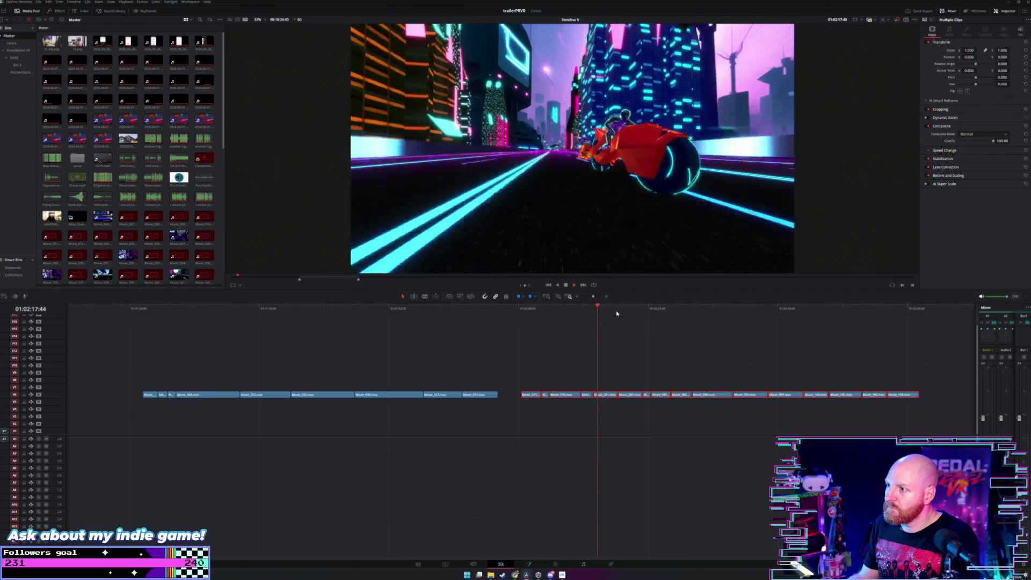
left_click_drag(625, 312, 672, 312)
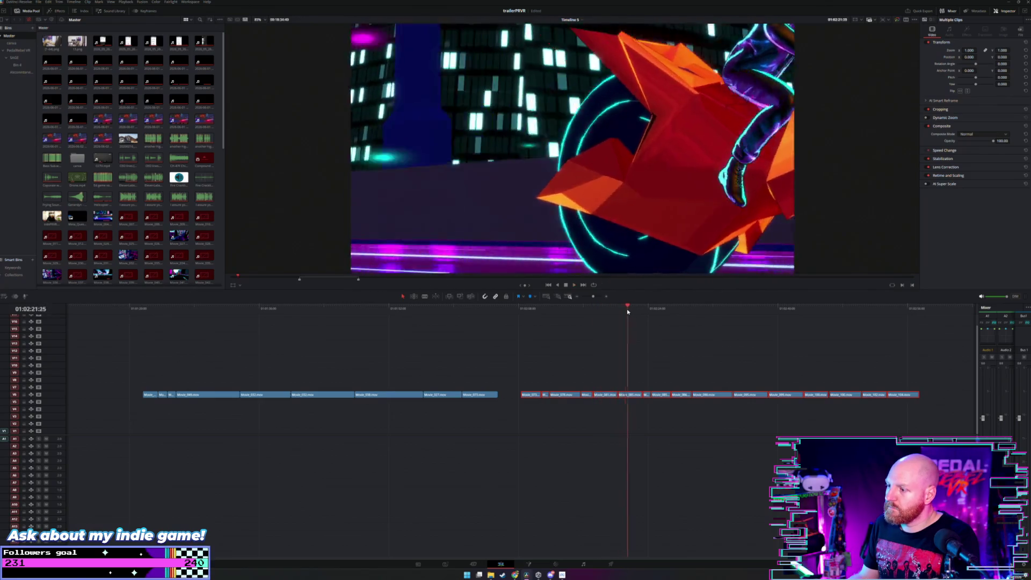
key("ctrl+minus")
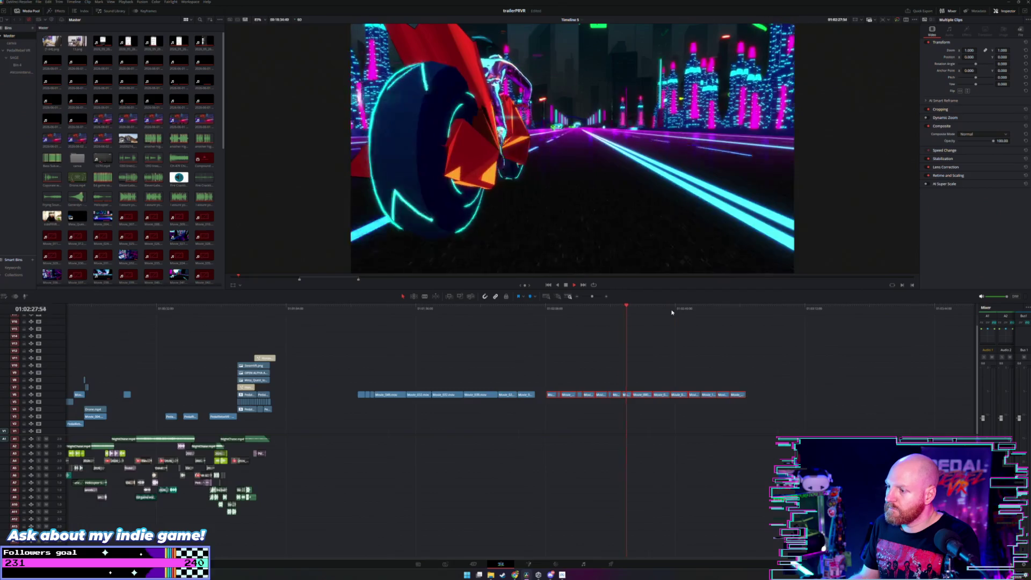
left_click_drag(638, 309, 649, 314)
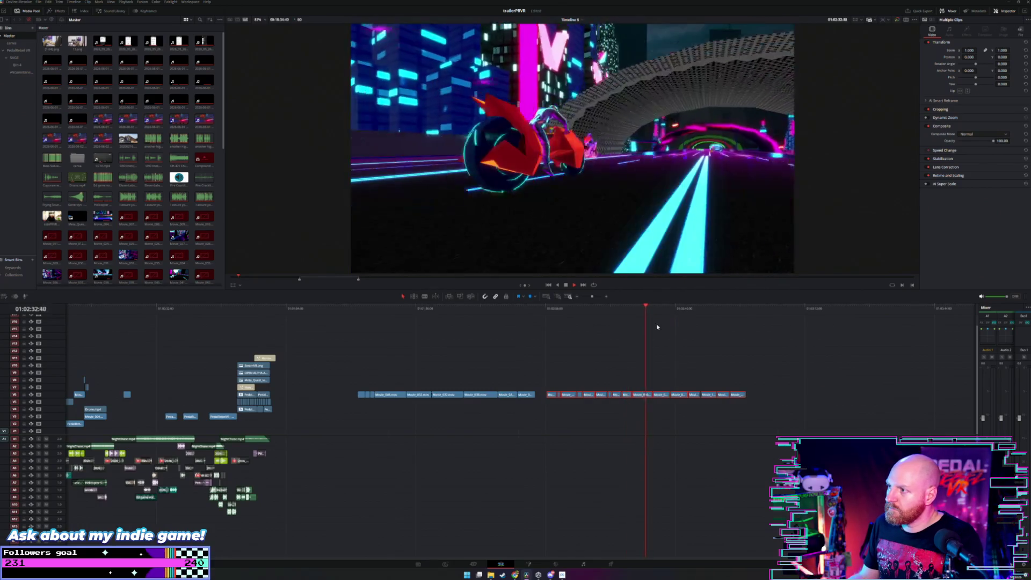
key("space")
Step: Lift the Movie_090 clip from V6 onto V7 and preview the following footage
left_click(661, 336)
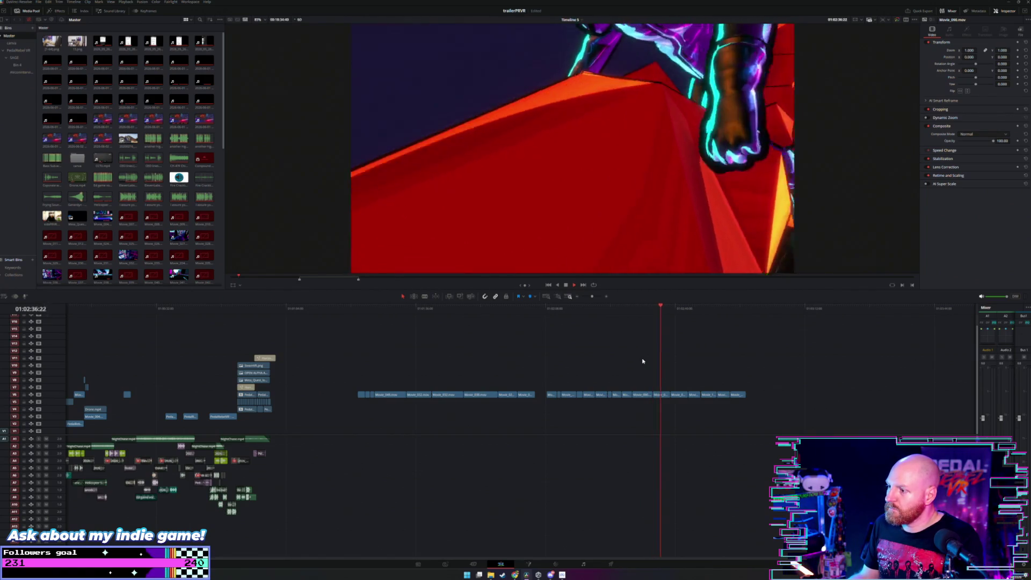
left_click_drag(659, 396, 661, 388)
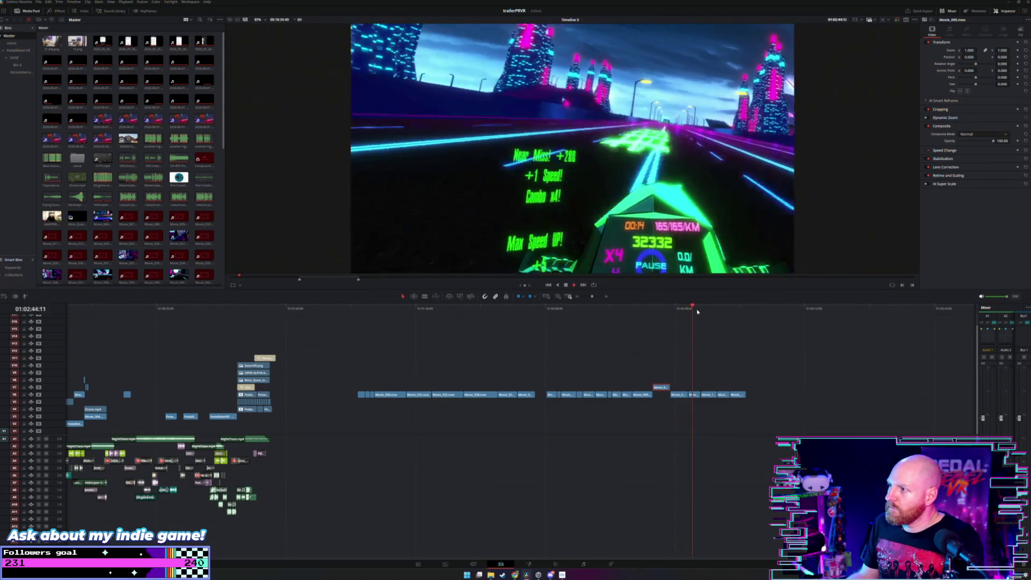
left_click_drag(697, 310, 709, 309)
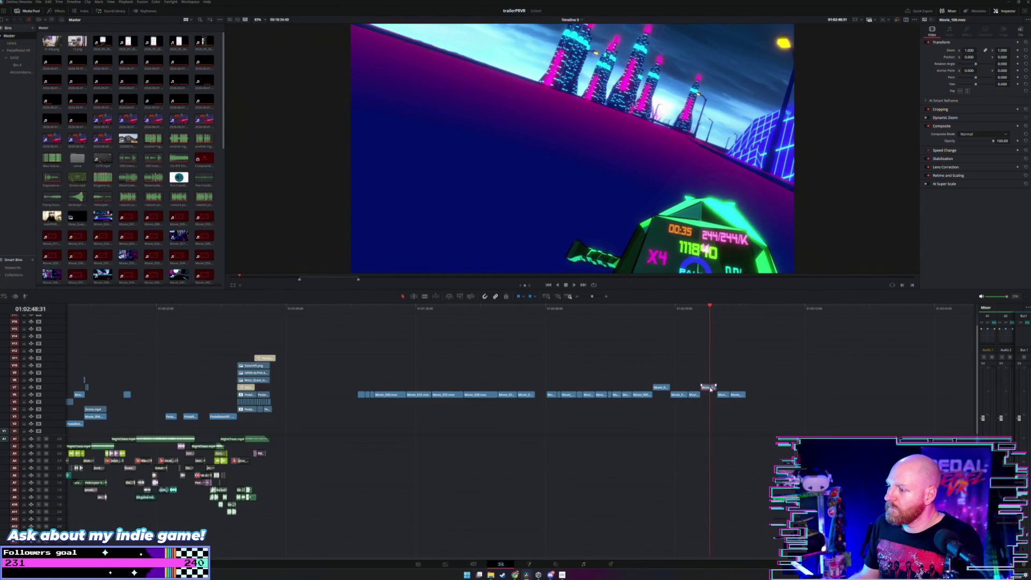
key("space")
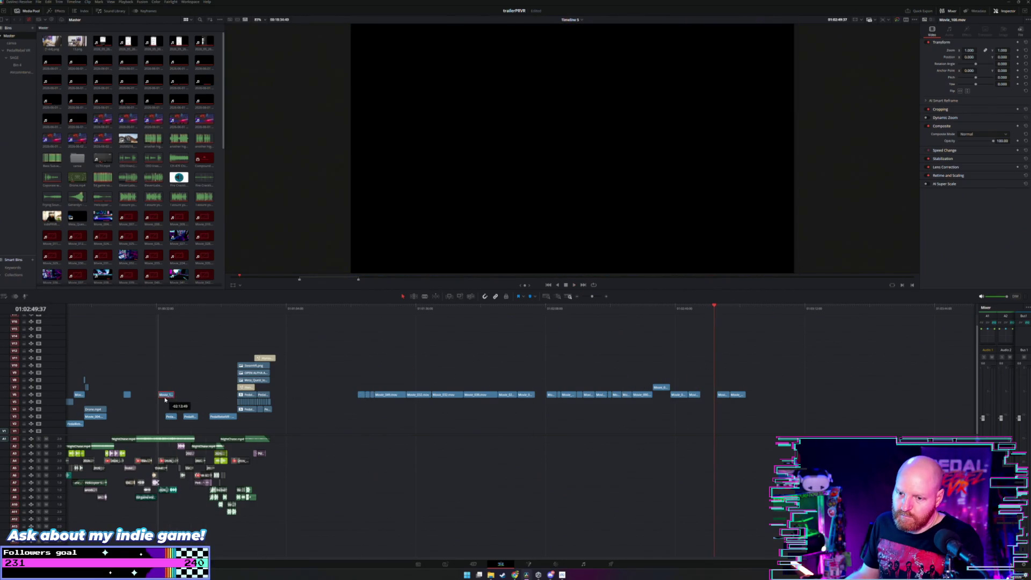
key("space")
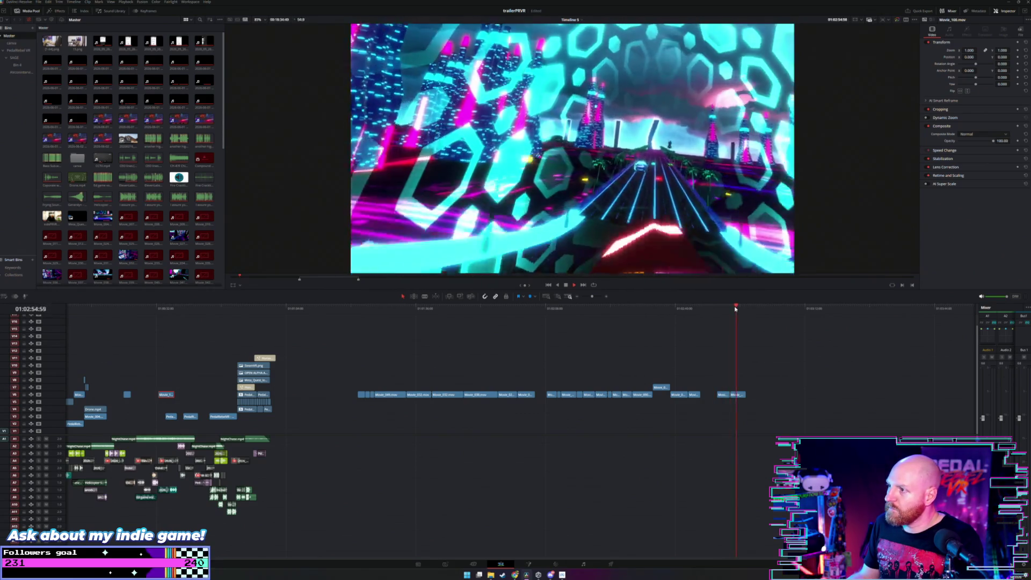
left_click(733, 309)
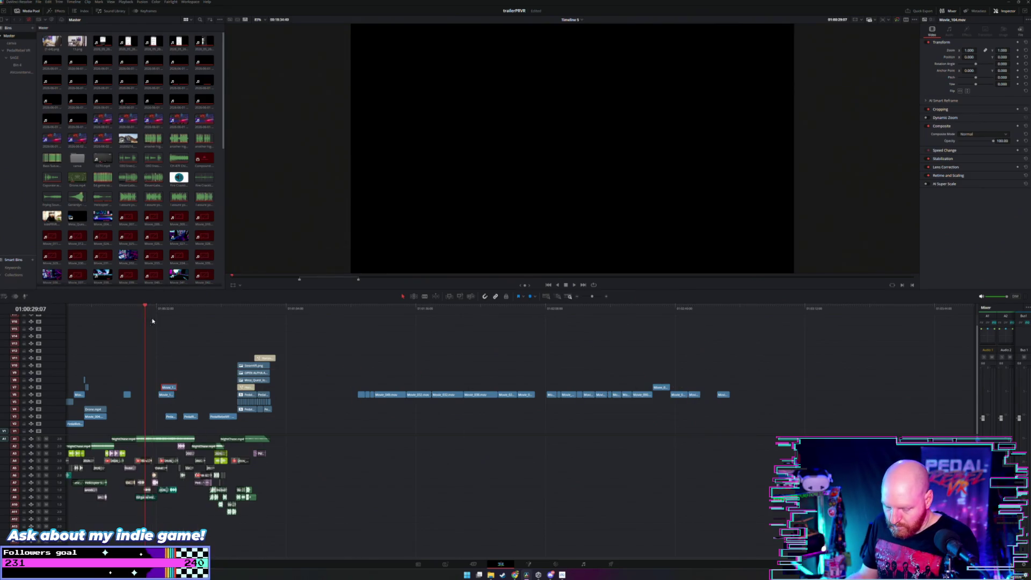
Step: Place Movie_104 in the intro at the playhead and play back around it
scroll(240, 341, "up", 5)
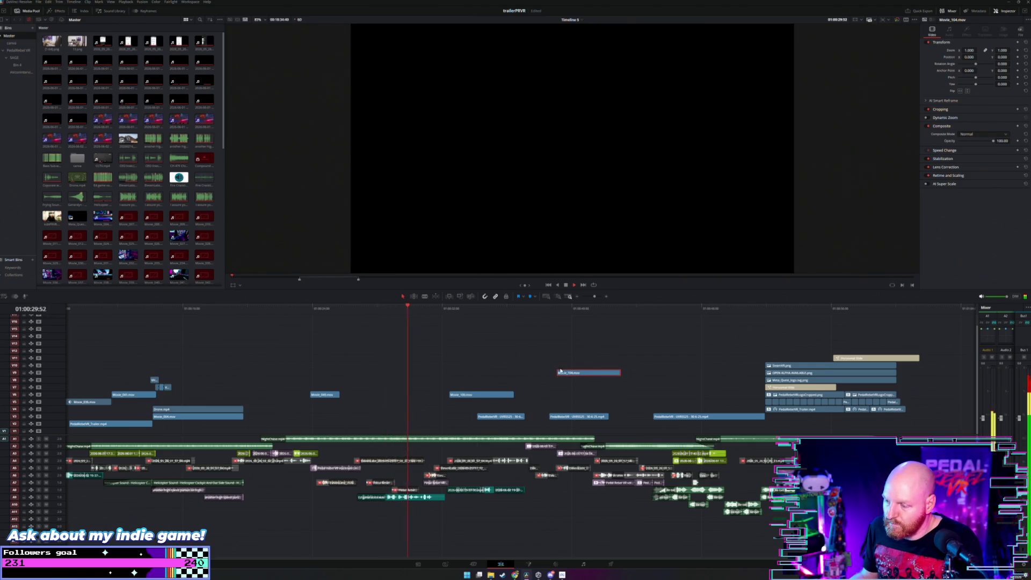
left_click_drag(571, 374, 399, 391)
left_click(372, 315)
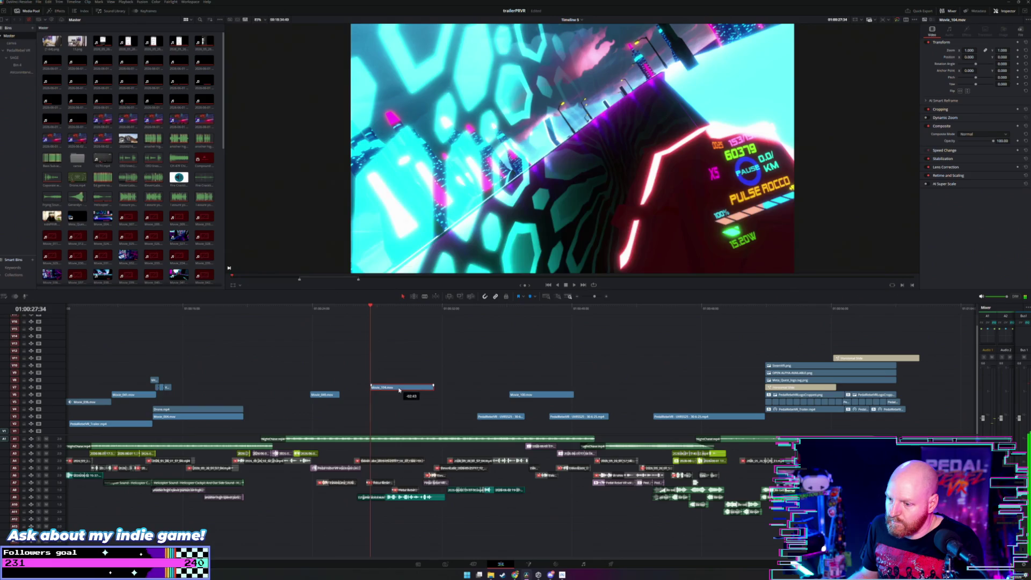
left_click(359, 313)
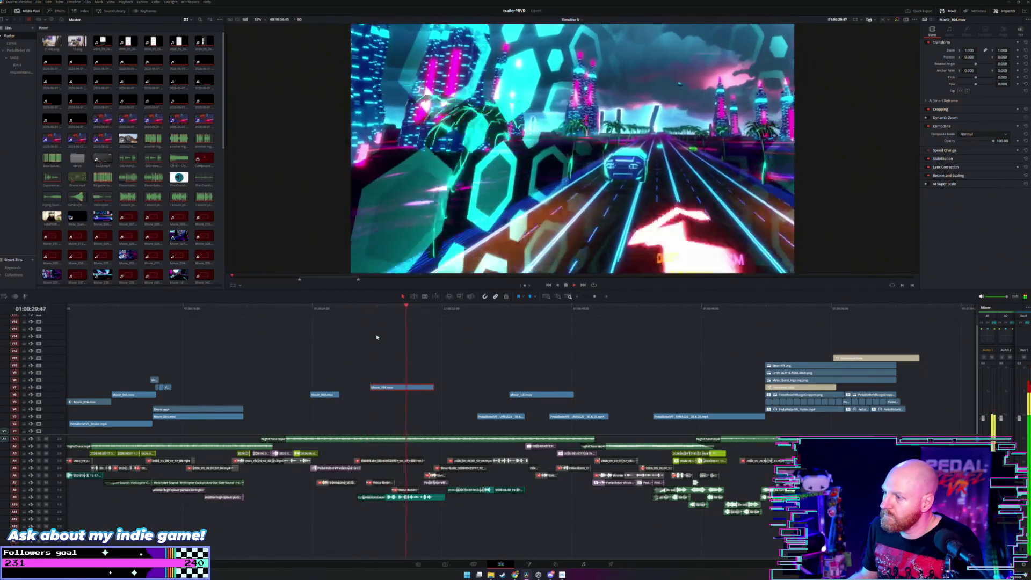
key("space")
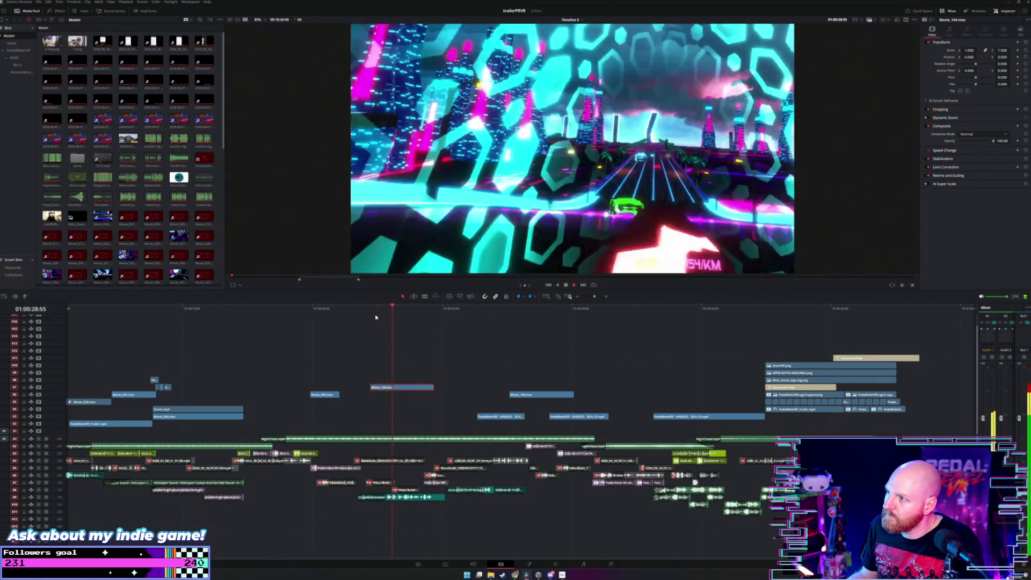
Step: Nudge Movie_104 earlier then later, extend its end, and check the timing
left_click_drag(407, 387, 386, 388)
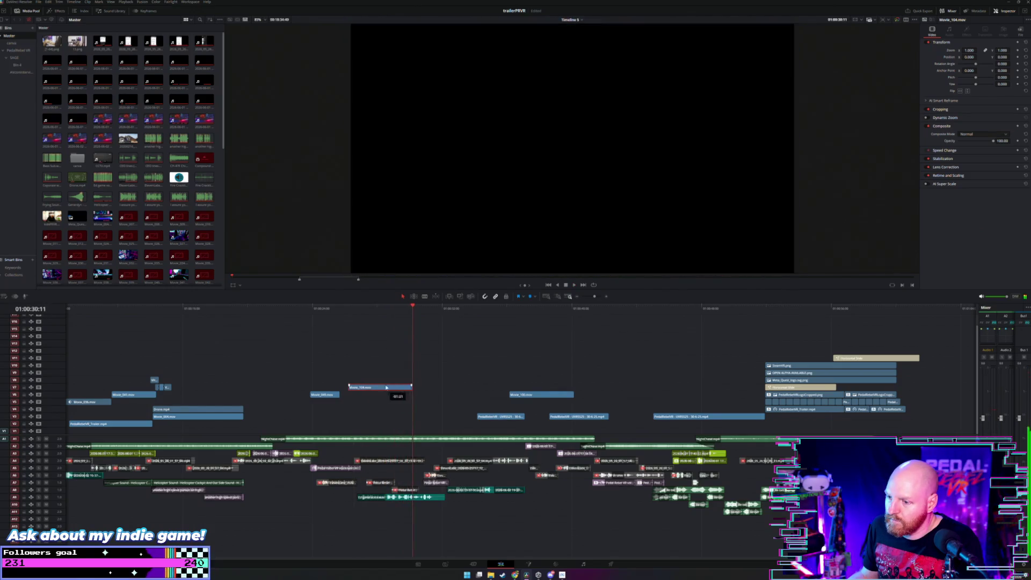
left_click(368, 312)
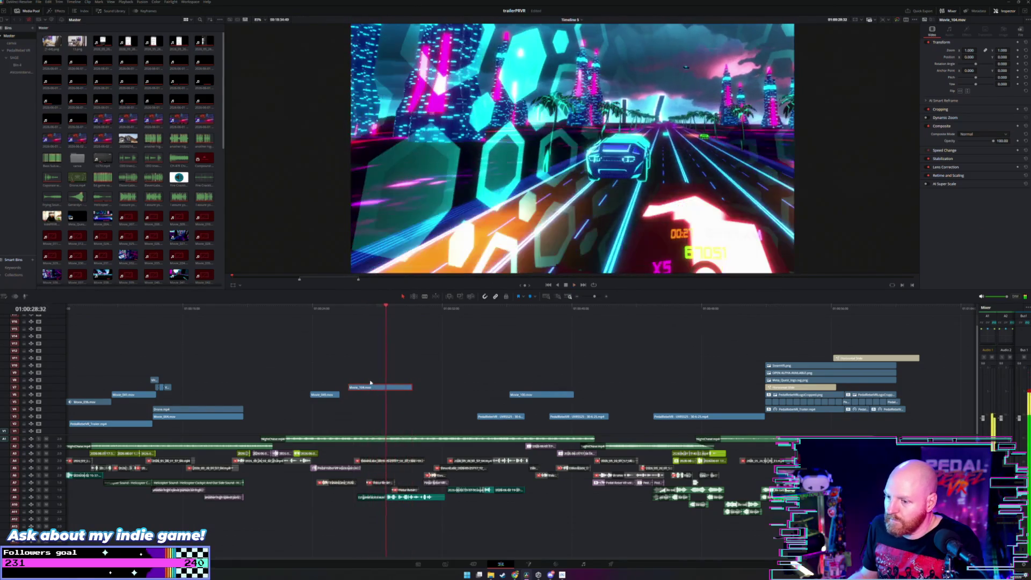
left_click_drag(382, 389, 407, 389)
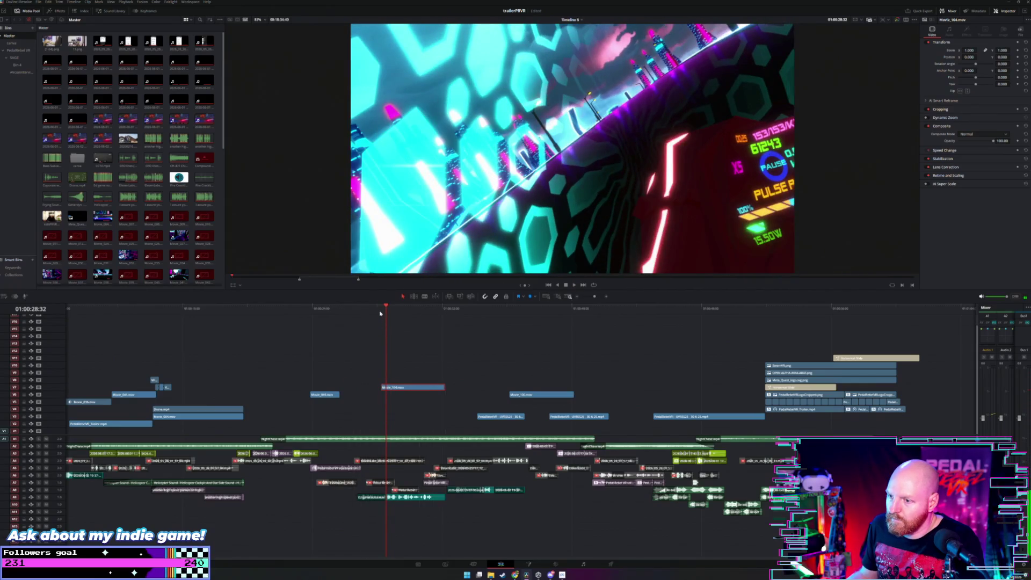
key("space")
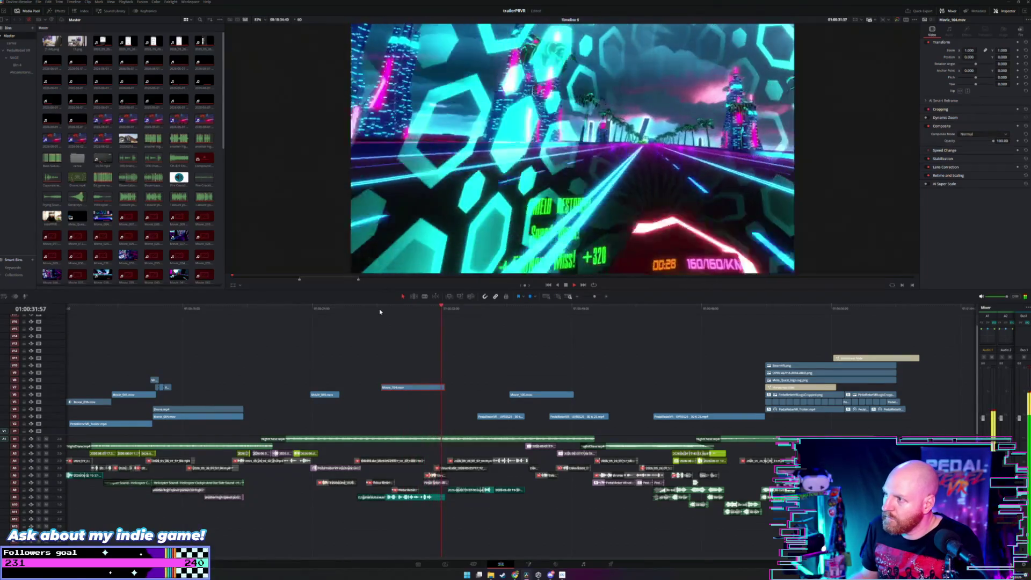
scroll(636, 357, "down", 2)
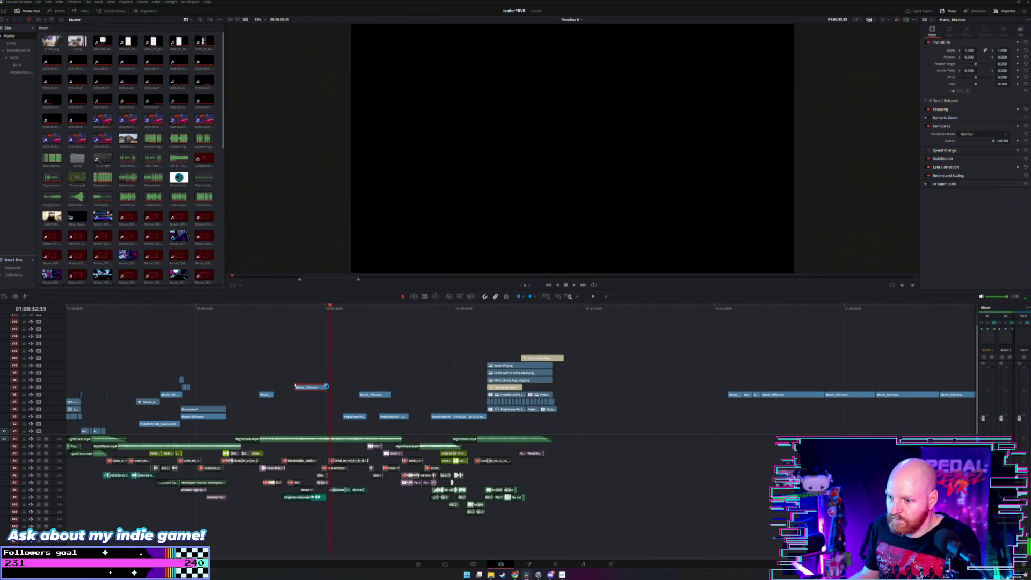
left_click_drag(325, 387, 334, 386)
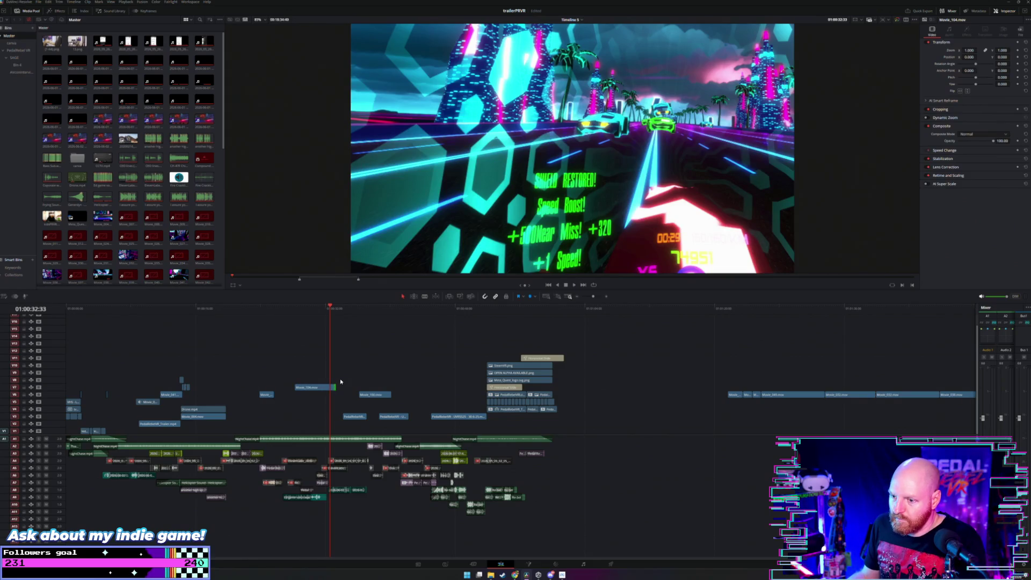
left_click(325, 389)
scroll(539, 352, "down", 2)
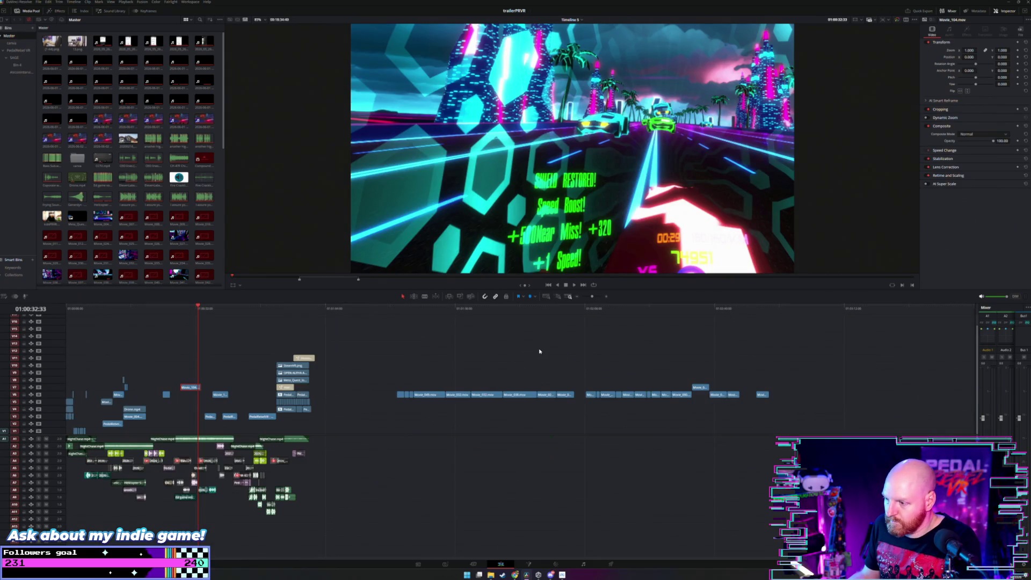
Step: Move the small end-section highlight clip into the intro on V8
left_click(691, 308)
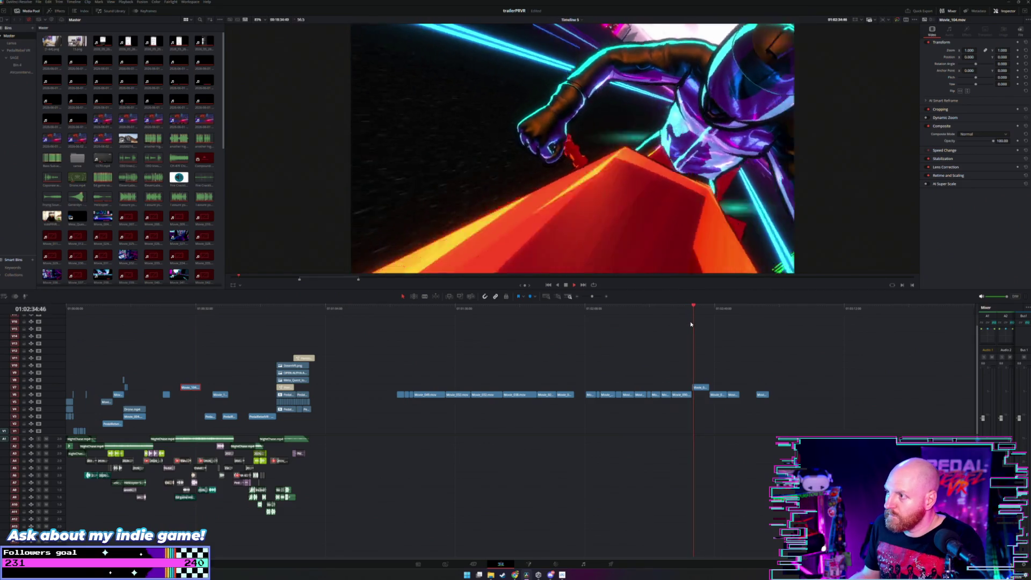
left_click_drag(699, 389, 532, 379)
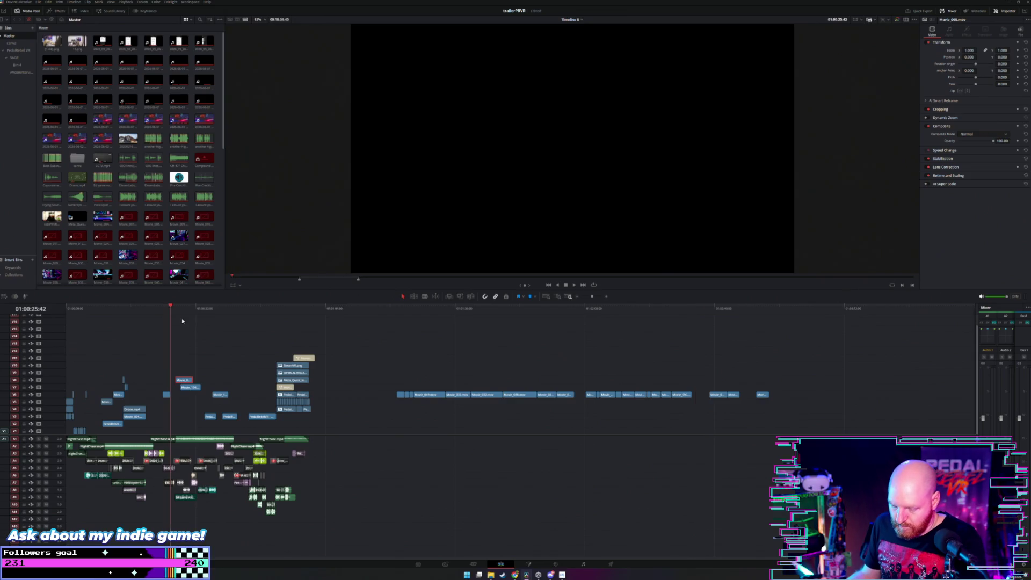
scroll(181, 321, "up", 4)
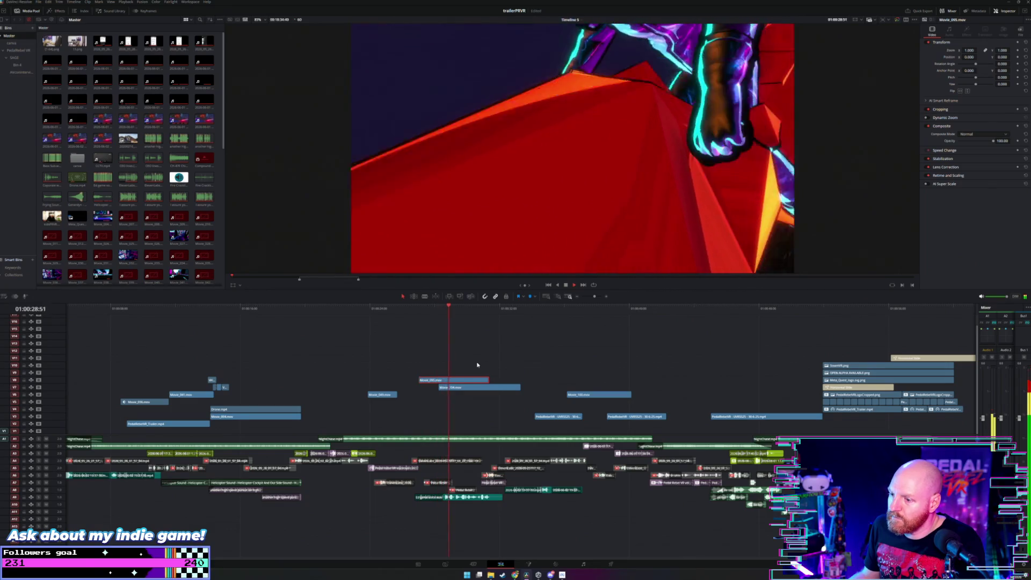
Step: Trim the start of Movie_095 shorter, keeping its end, and play back the cut
left_click_drag(488, 380, 450, 380)
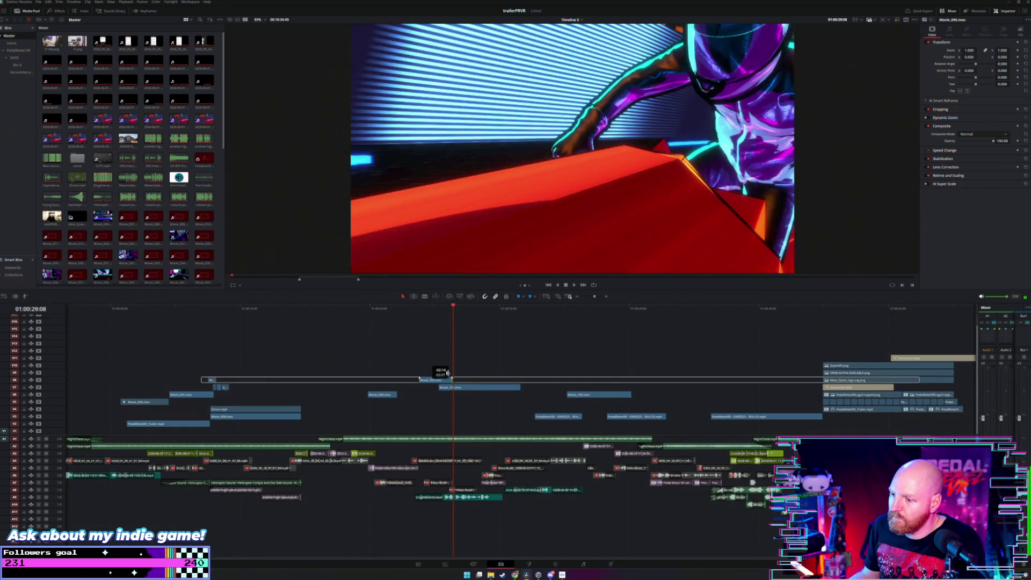
left_click(409, 326)
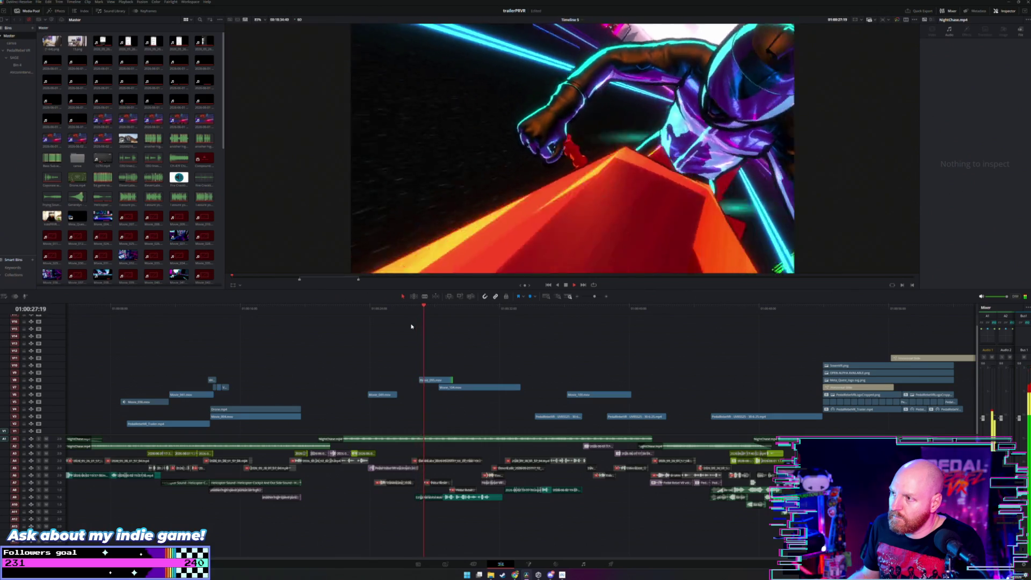
left_click(428, 382)
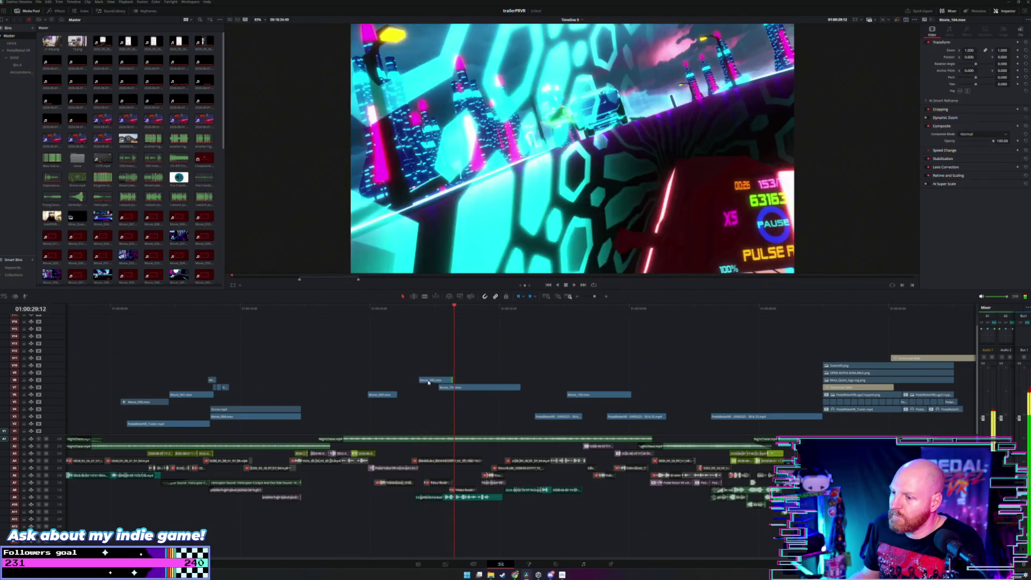
left_click_drag(450, 380, 459, 380)
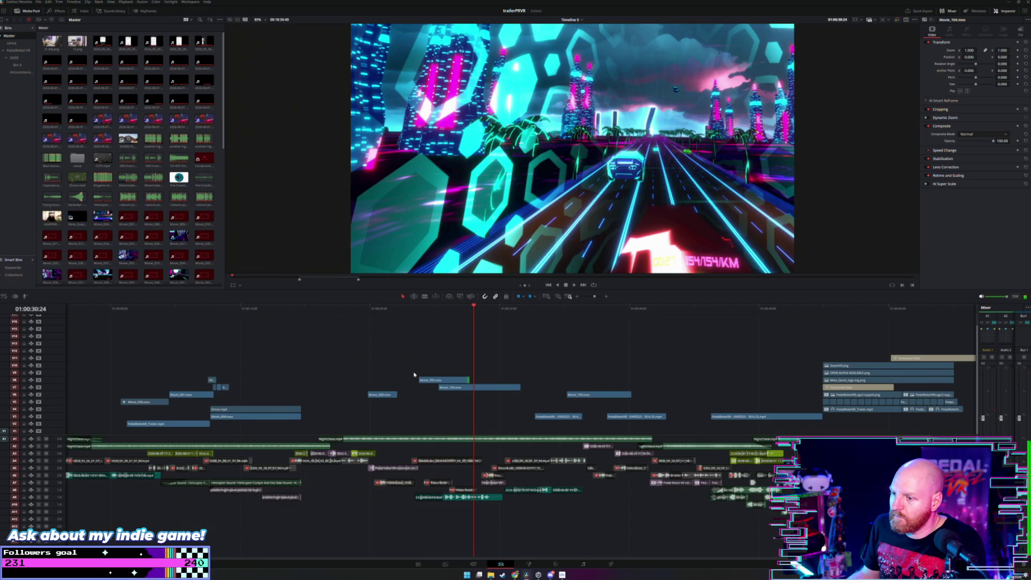
left_click_drag(420, 380, 445, 379)
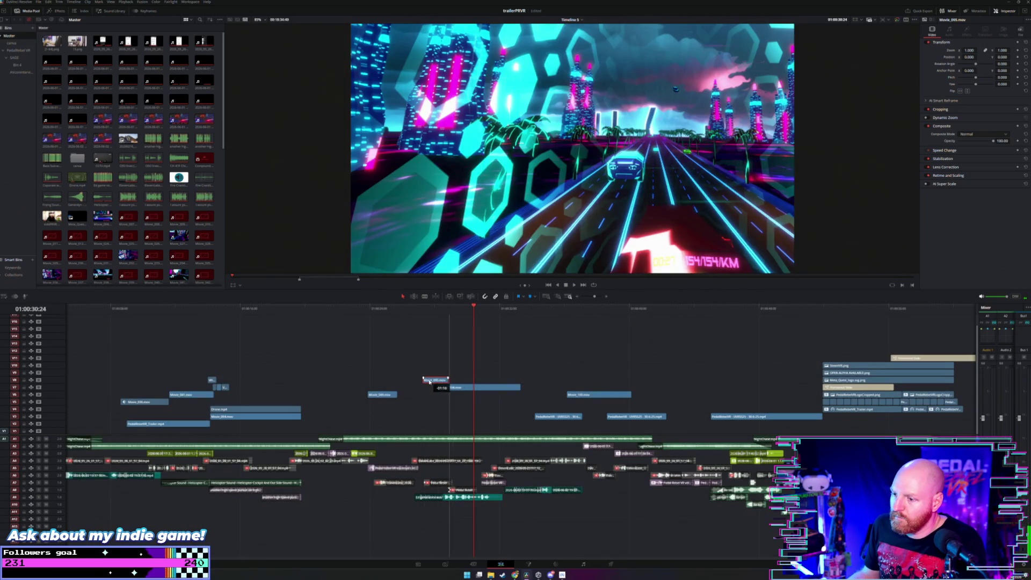
left_click(423, 310)
key("space")
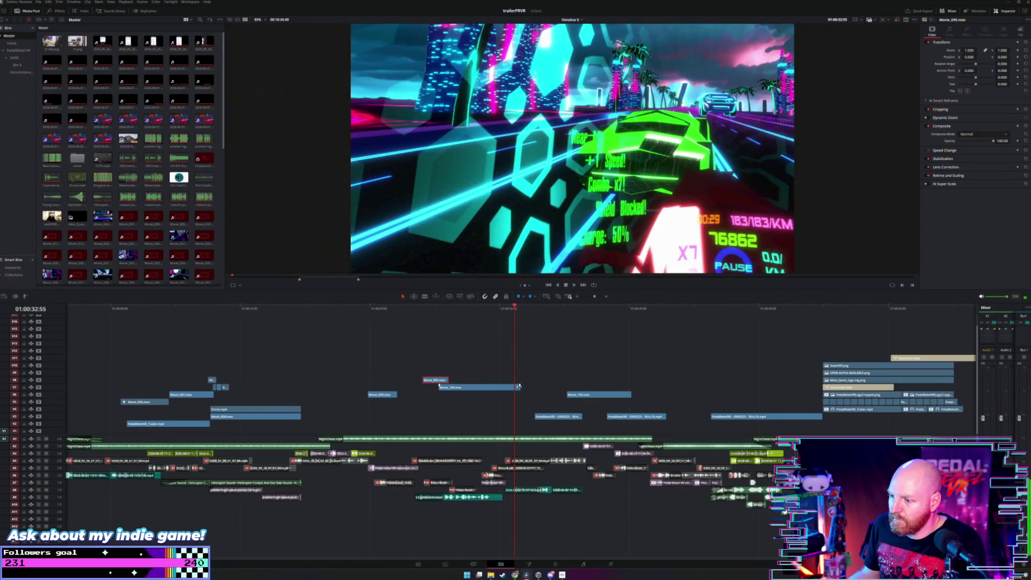
Step: Shorten the end of Movie_104 and review the frames at Movie_095
left_click_drag(517, 387, 506, 388)
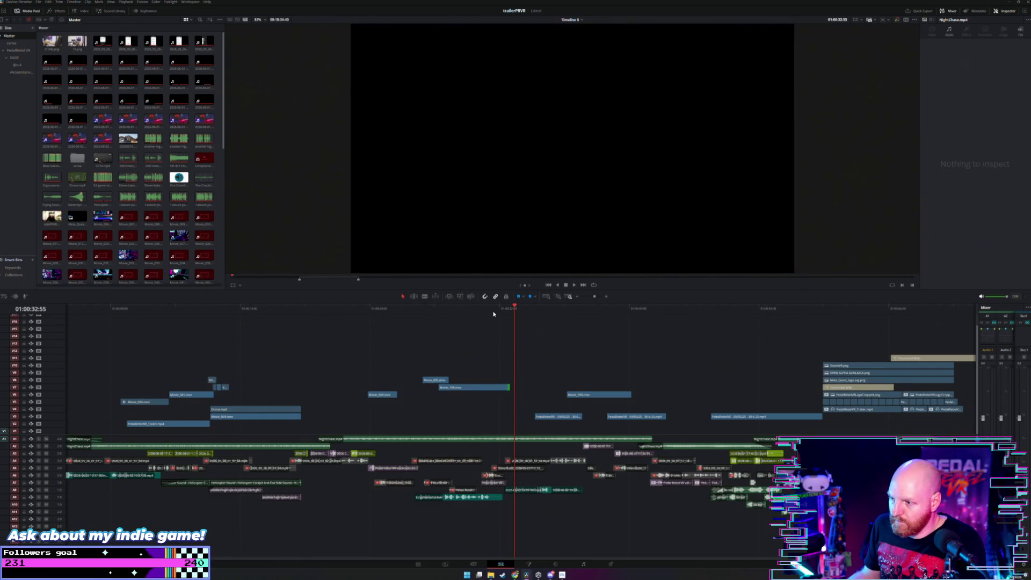
left_click(491, 314)
left_click(429, 311)
scroll(473, 317, "down", 4)
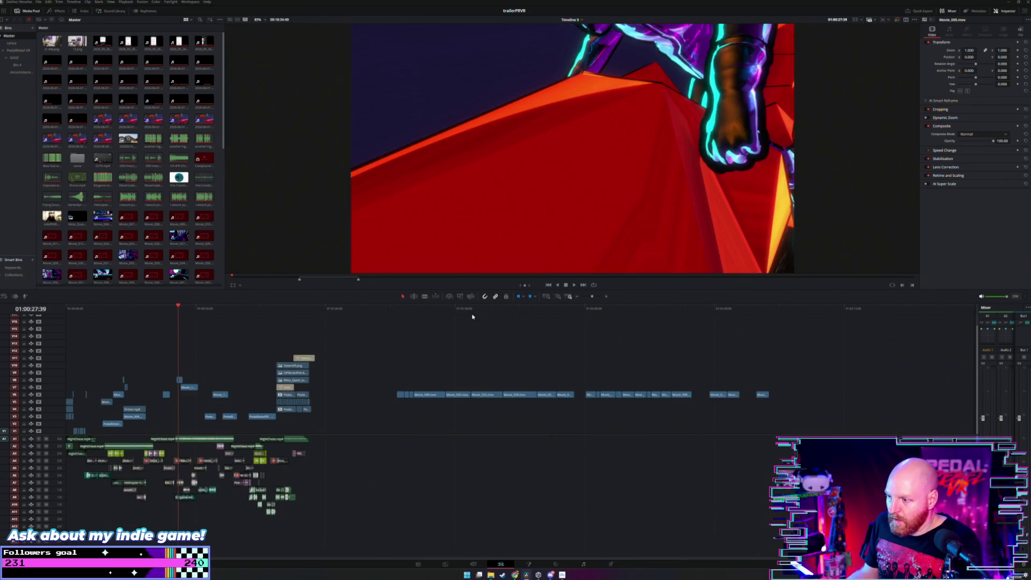
Step: Review the end-section highlight clips on V6, selecting Movie_027 and scrubbing its footage
left_click_drag(429, 310, 564, 315)
left_click(556, 395)
left_click(550, 396, "ctrl")
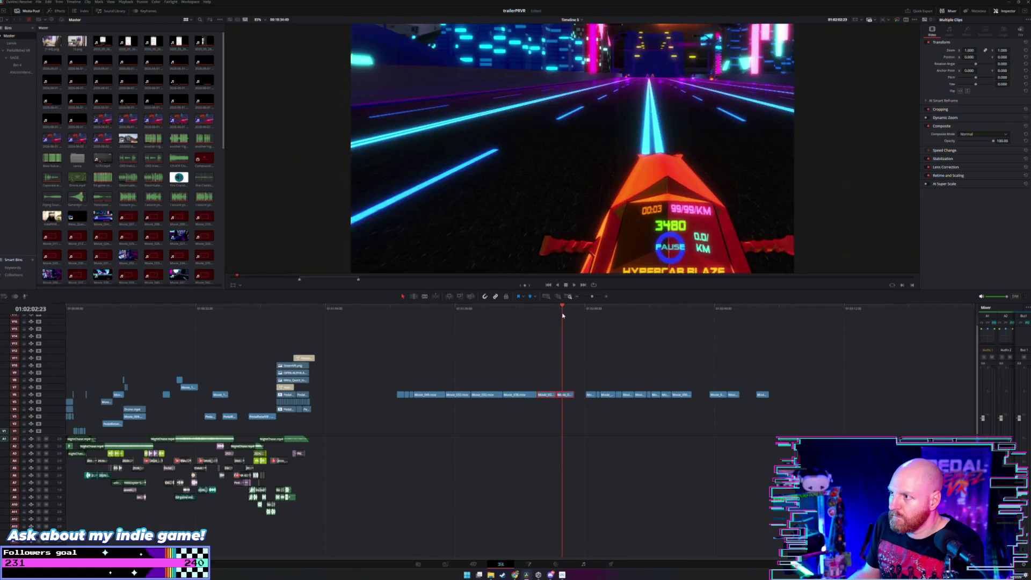
left_click(546, 397)
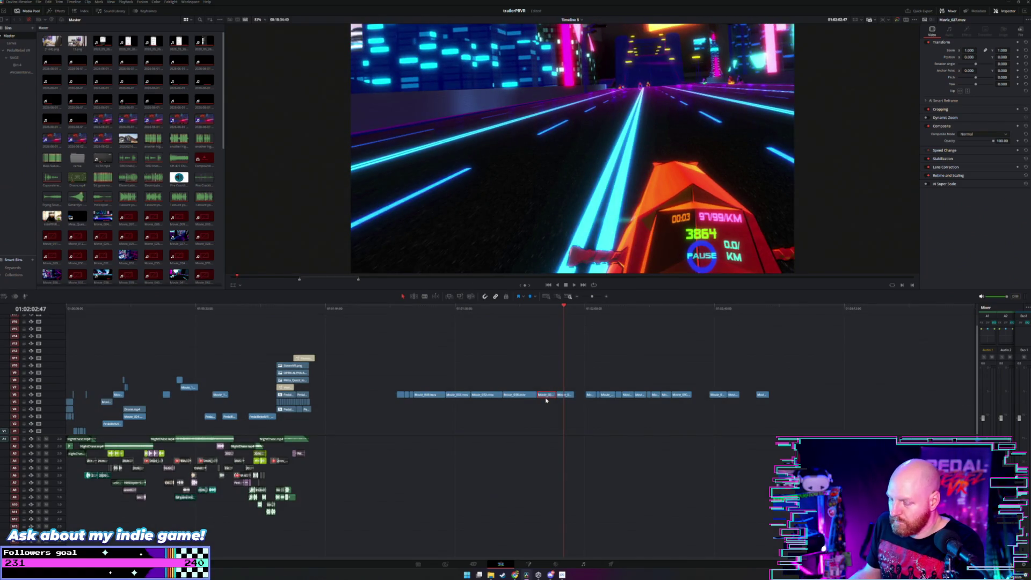
key("ctrl+minus")
key("ctrl+equal")
key("ctrl+equal")
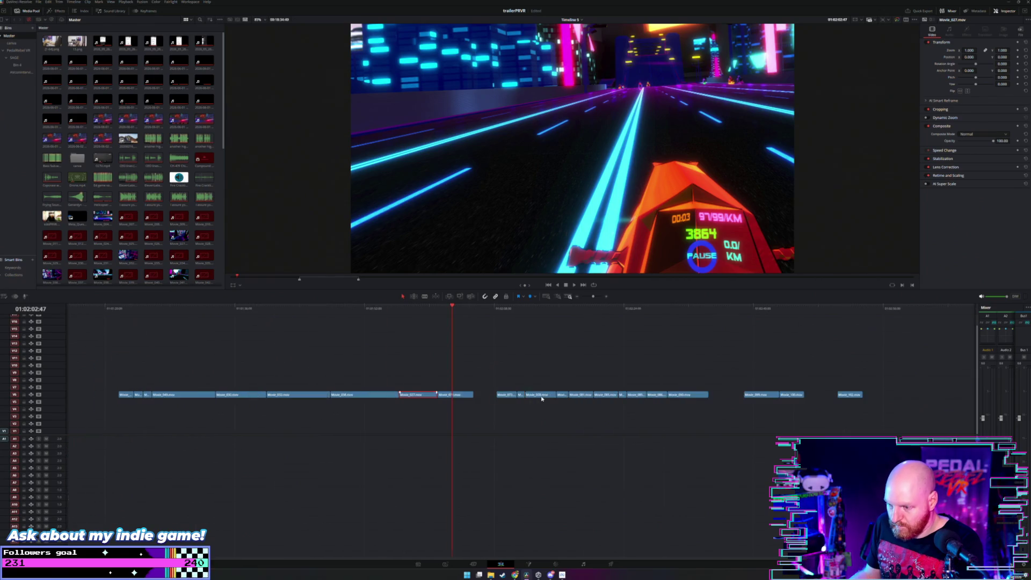
left_click_drag(353, 318, 399, 317)
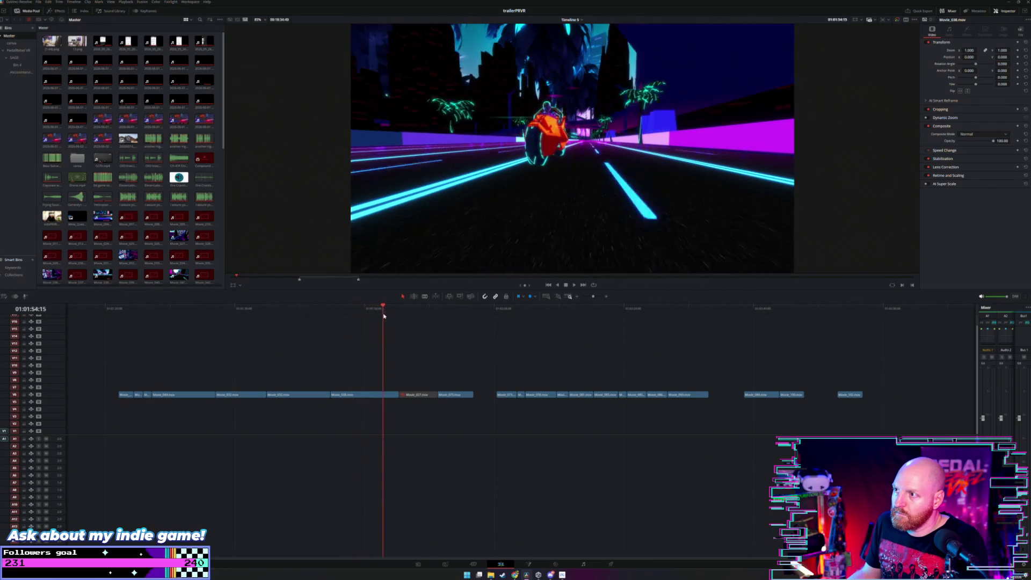
left_click(398, 349)
Step: Scrub Movie_038, then select Movie_032 and Movie_035 together and play them
scroll(398, 350, "left", 3)
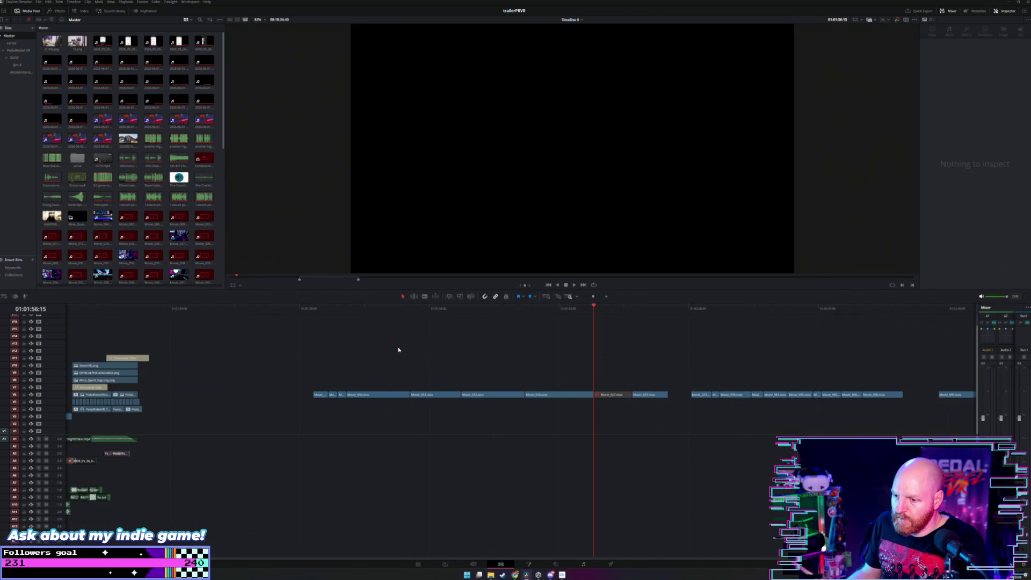
left_click(540, 395)
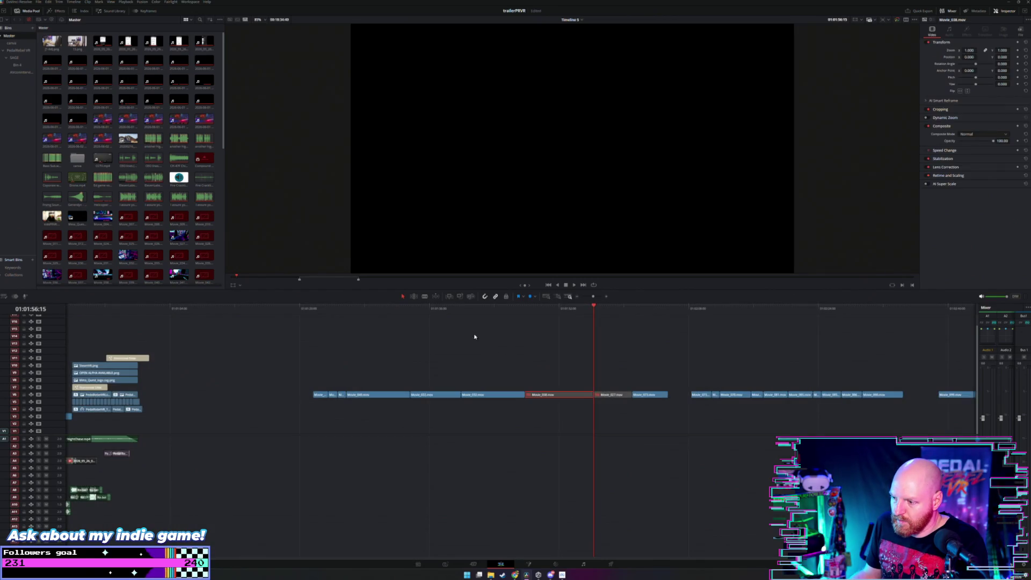
left_click_drag(458, 316, 493, 317)
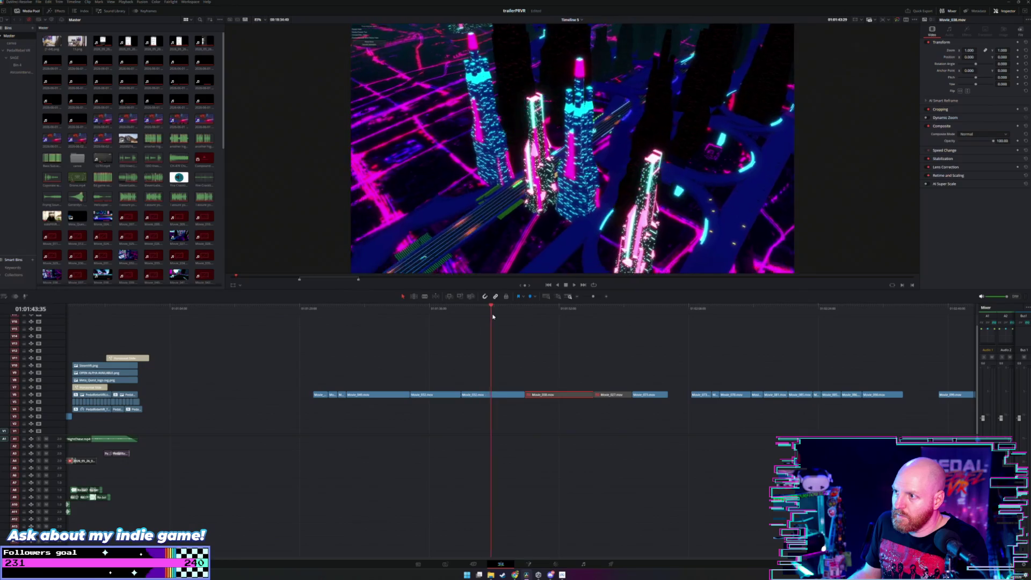
left_click_drag(492, 316, 381, 314)
left_click_drag(441, 375, 476, 405)
left_click(350, 312)
key("space")
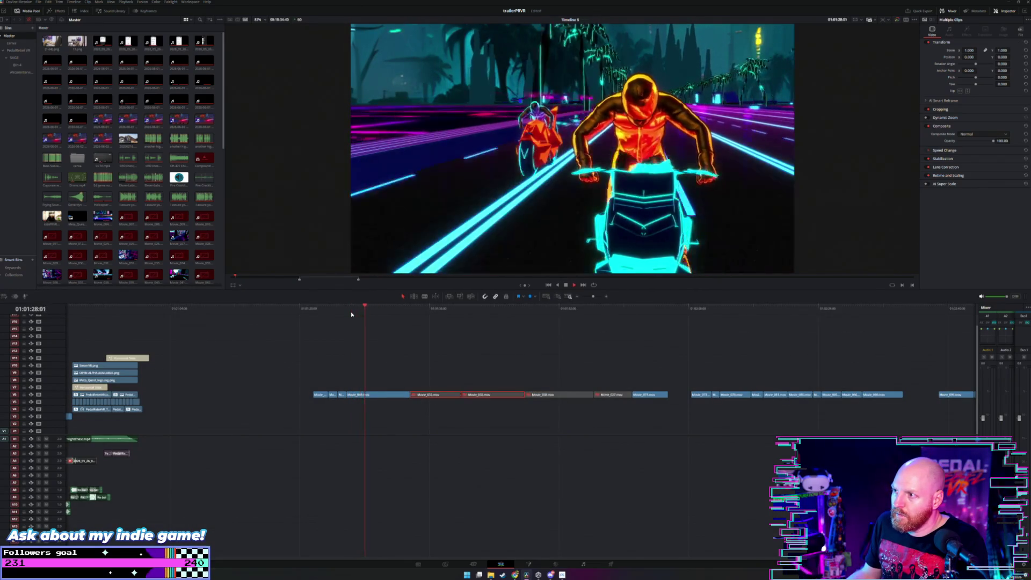
Step: Jump between the intro and the highlight clips, stopping playback on the chosen frame
scroll(348, 324, "left", 2)
scroll(349, 327, "left", 5)
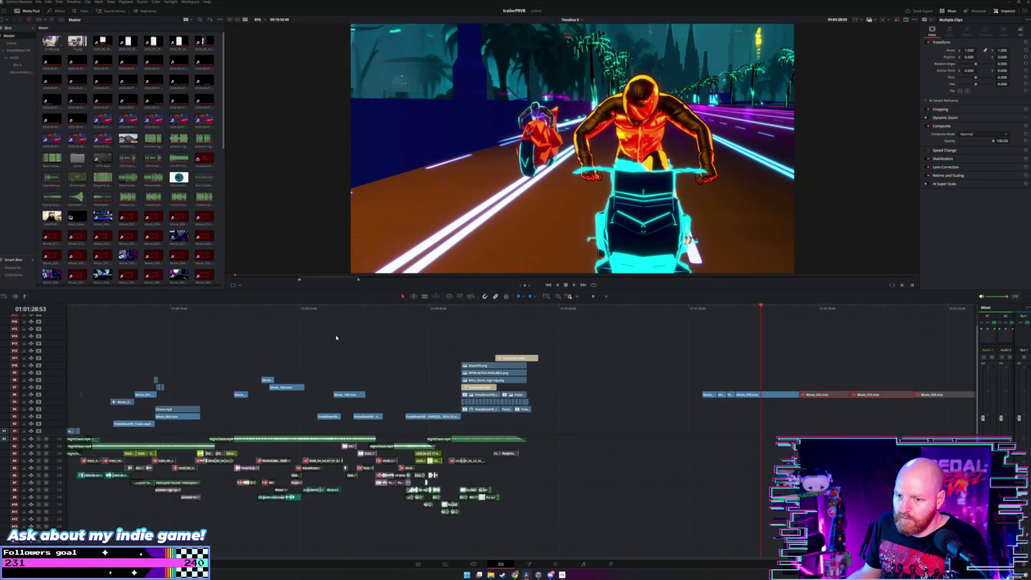
left_click(237, 315)
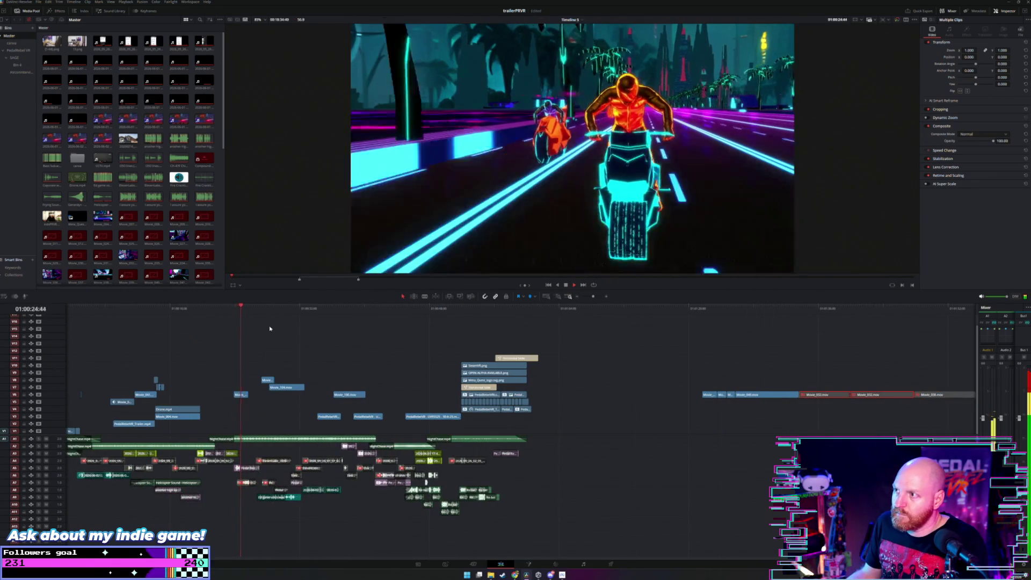
left_click(725, 307)
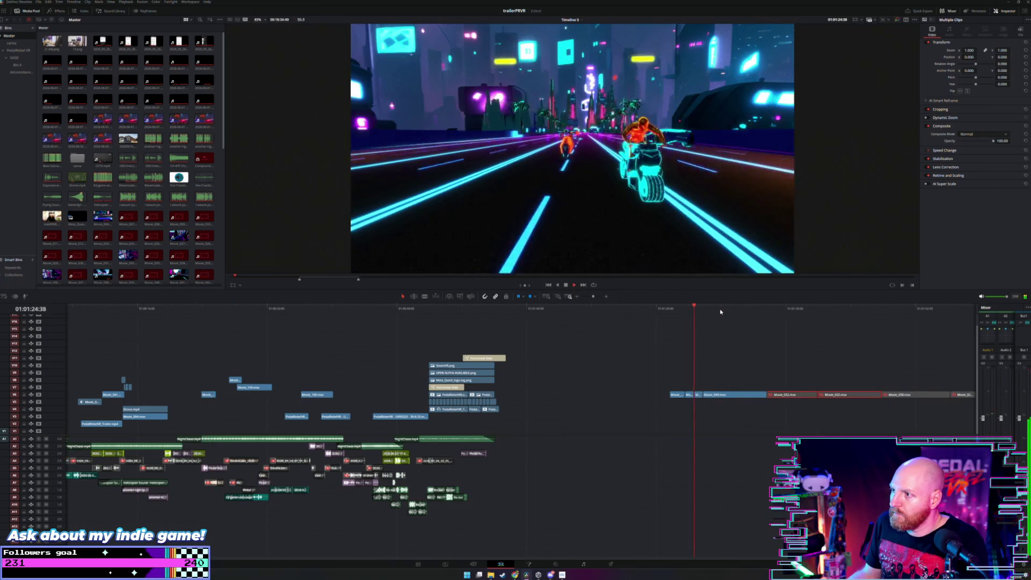
left_click(671, 315)
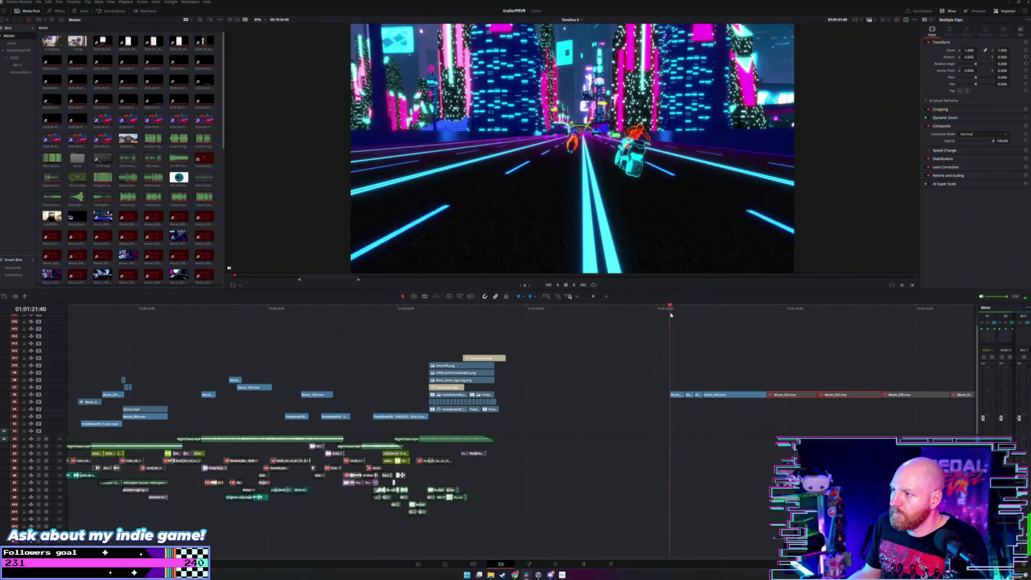
key("space")
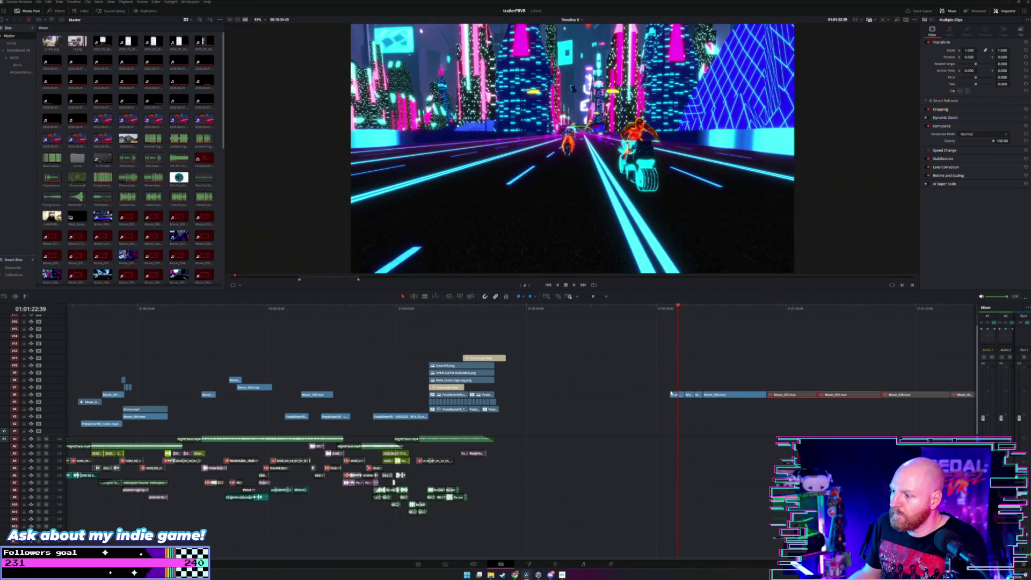
Step: Drag the short highlight clip onto an upper track in the intro around 01:00:23 and play it
left_click_drag(678, 397, 520, 370)
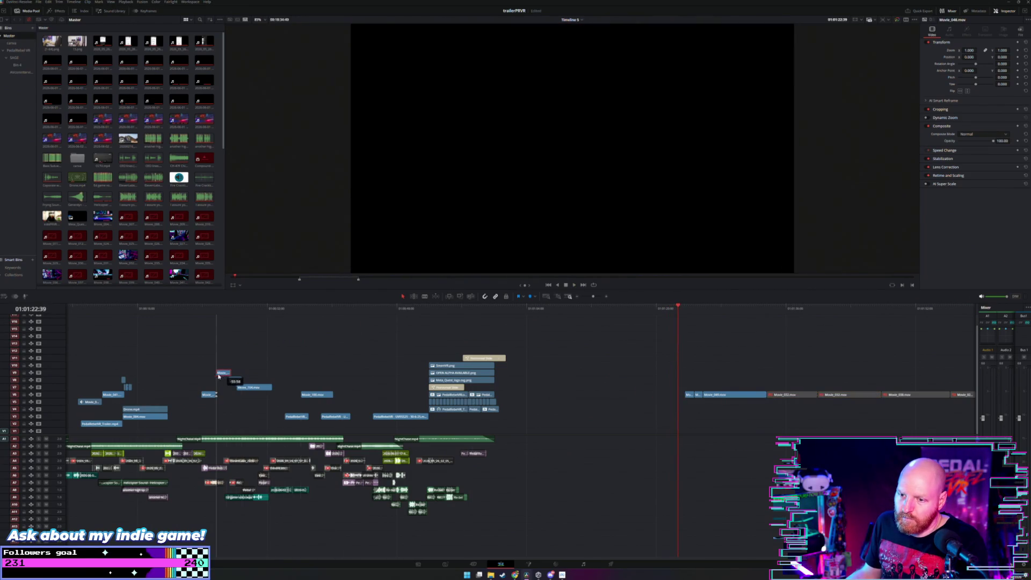
left_click(186, 308)
key("space")
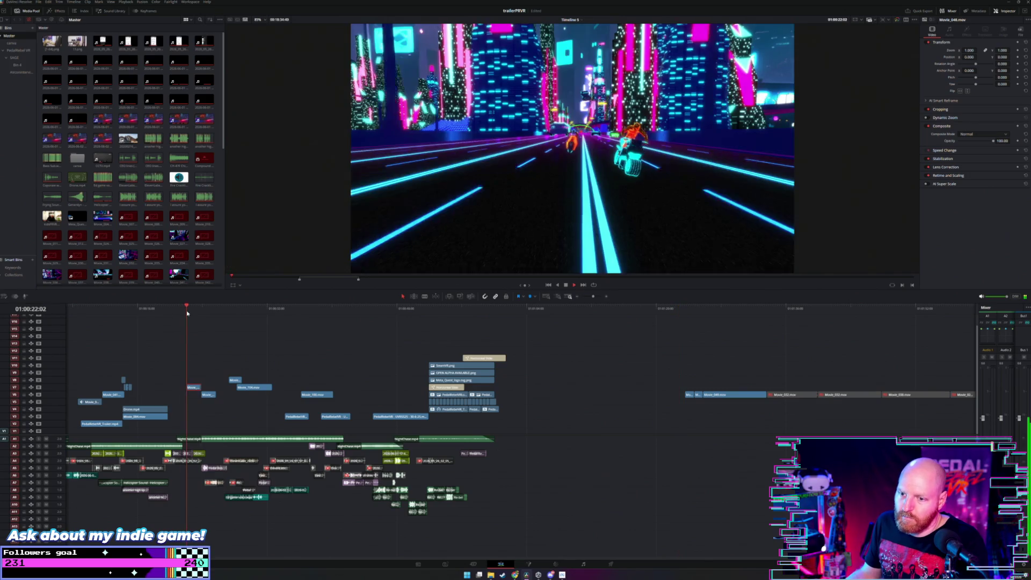
scroll(255, 351, "up", 4)
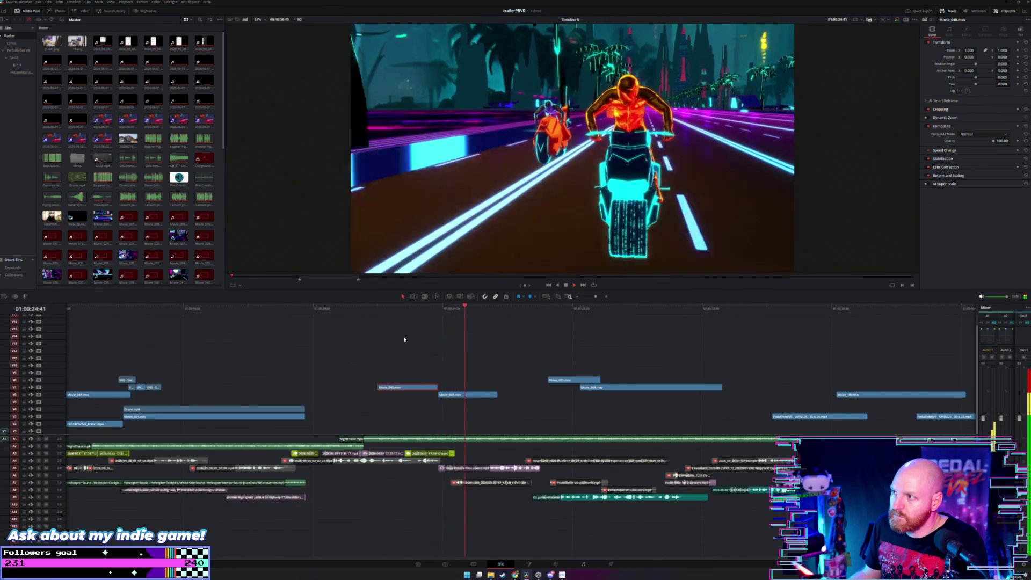
Step: Extend Movie_048's start, blade it at 01:00:22:00, and delete the left piece
left_click(378, 309)
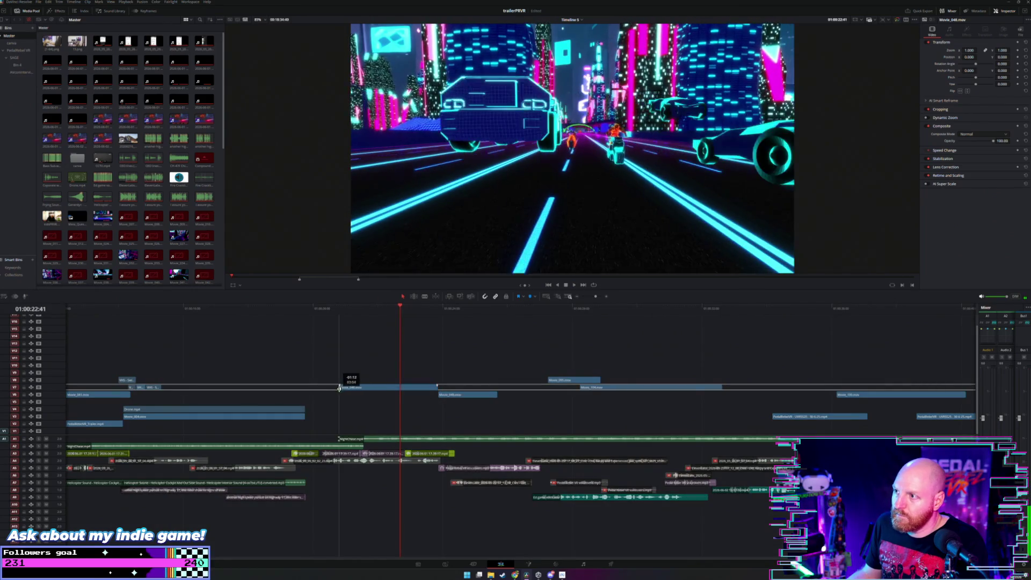
left_click_drag(378, 387, 319, 387)
left_click(322, 309)
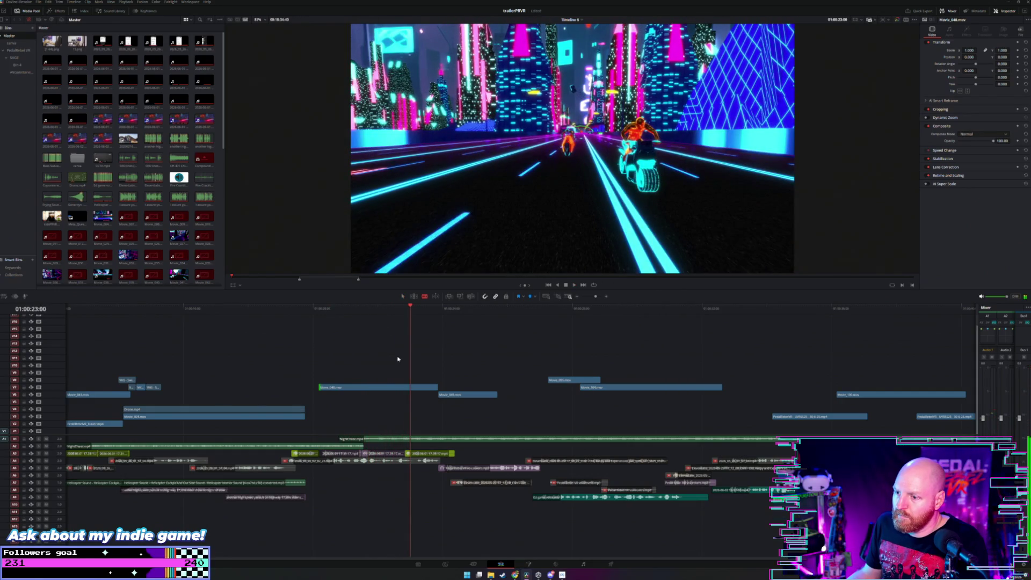
left_click(387, 384)
left_click(375, 387)
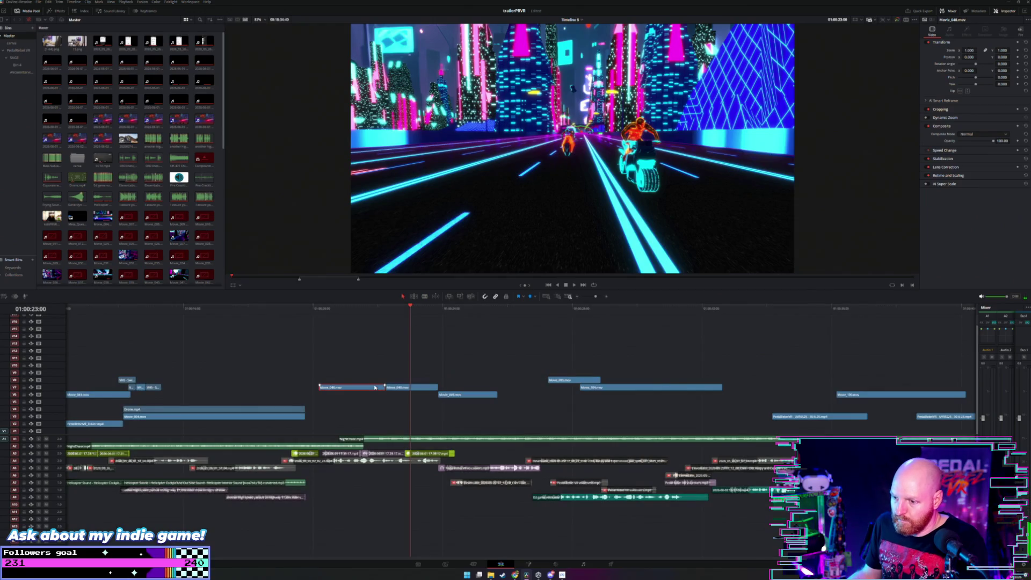
key("BackSpace")
key("space")
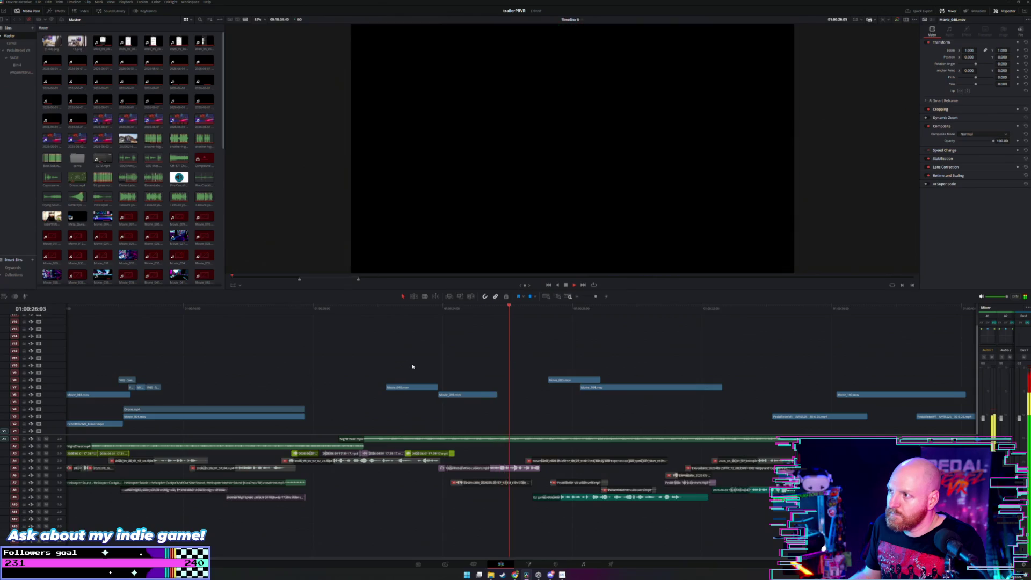
Step: Trim Movie_049's end to the playhead, delete the rest of Movie_048, and fit the timeline
left_click(444, 317)
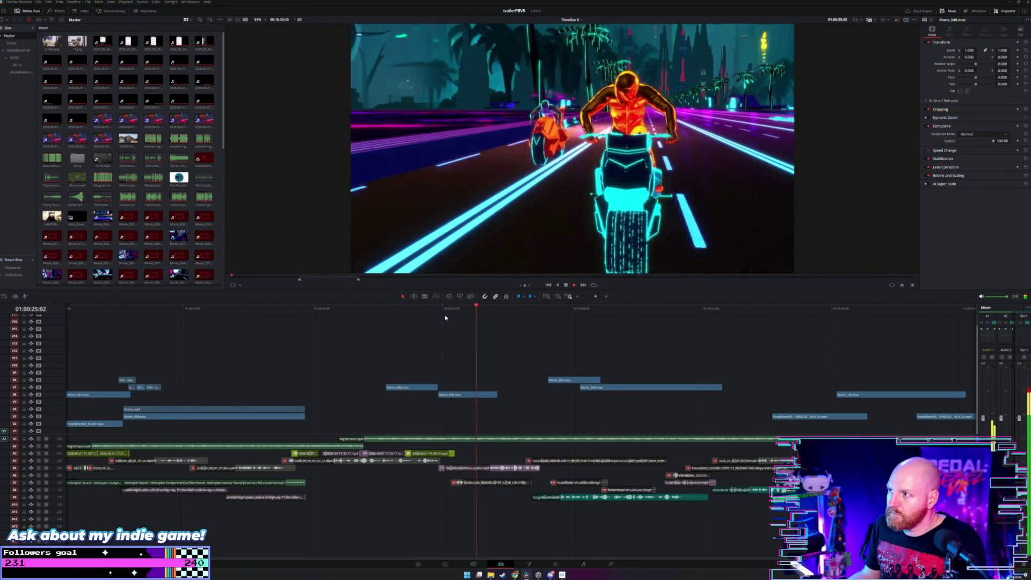
key("space")
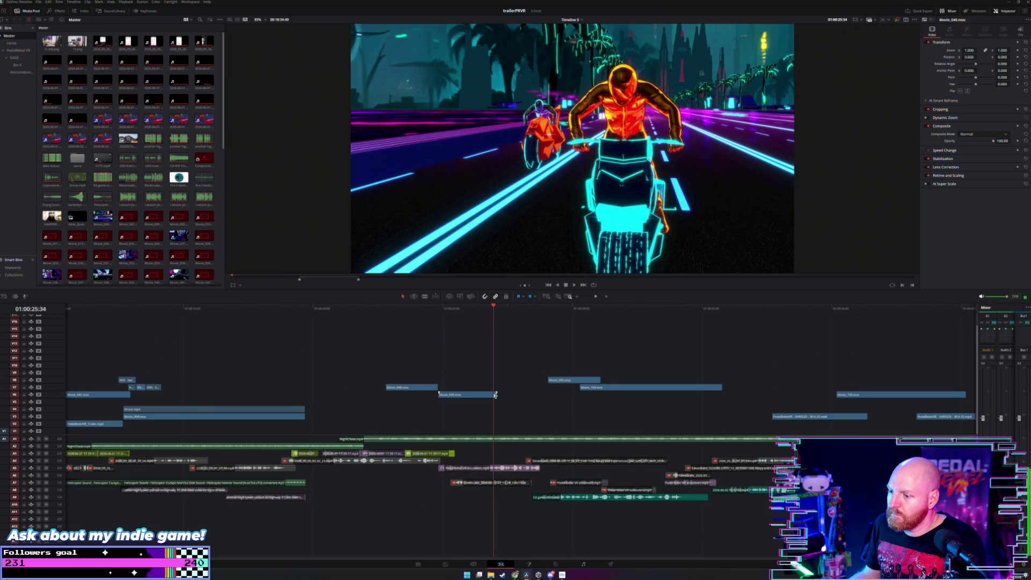
left_click_drag(495, 396, 493, 394)
left_click(403, 388)
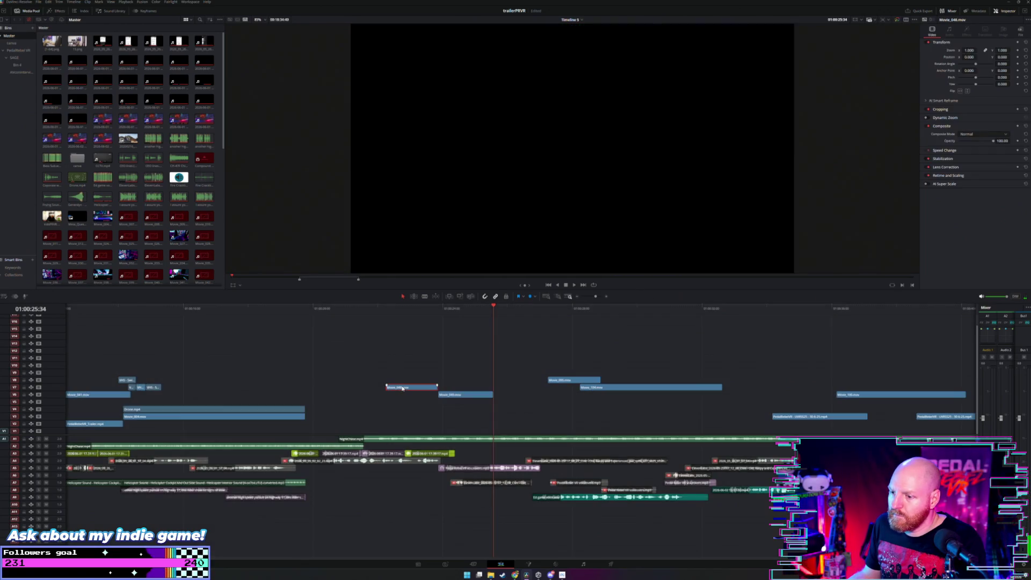
key("Delete")
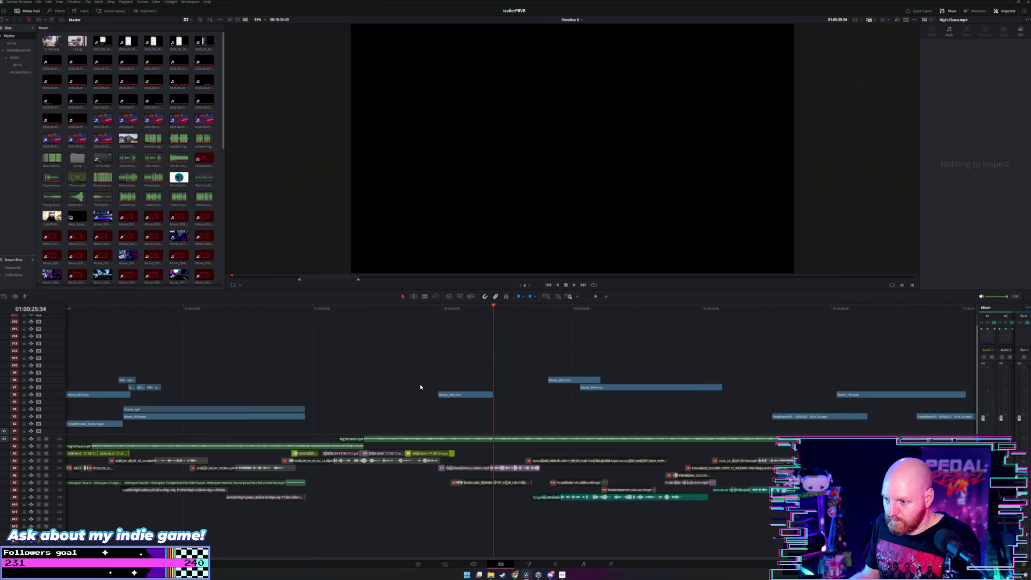
key("shift+z")
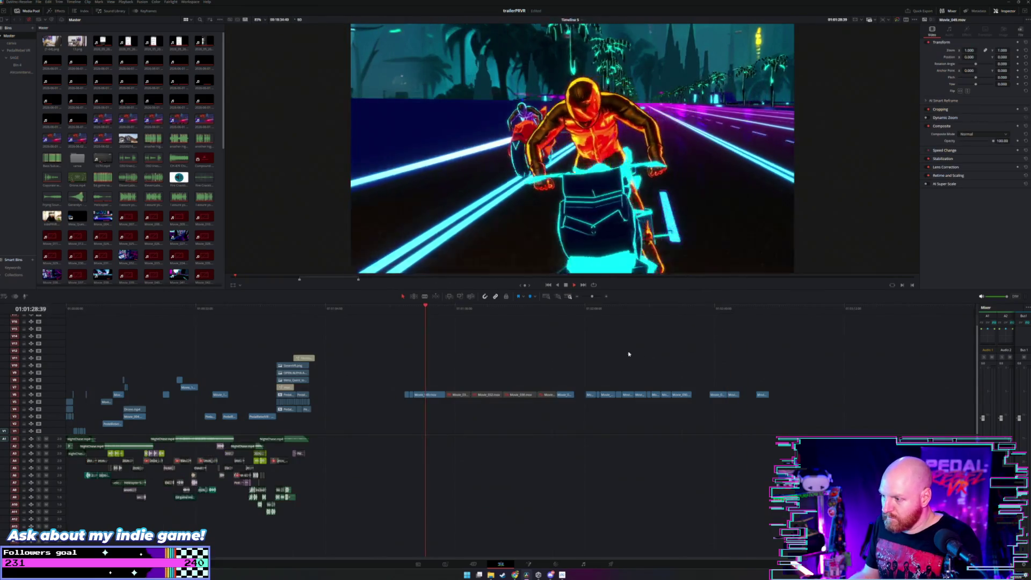
Step: Disable the selected V6 highlight clips and play the end-section footage
left_click_drag(380, 381, 424, 402)
key("d")
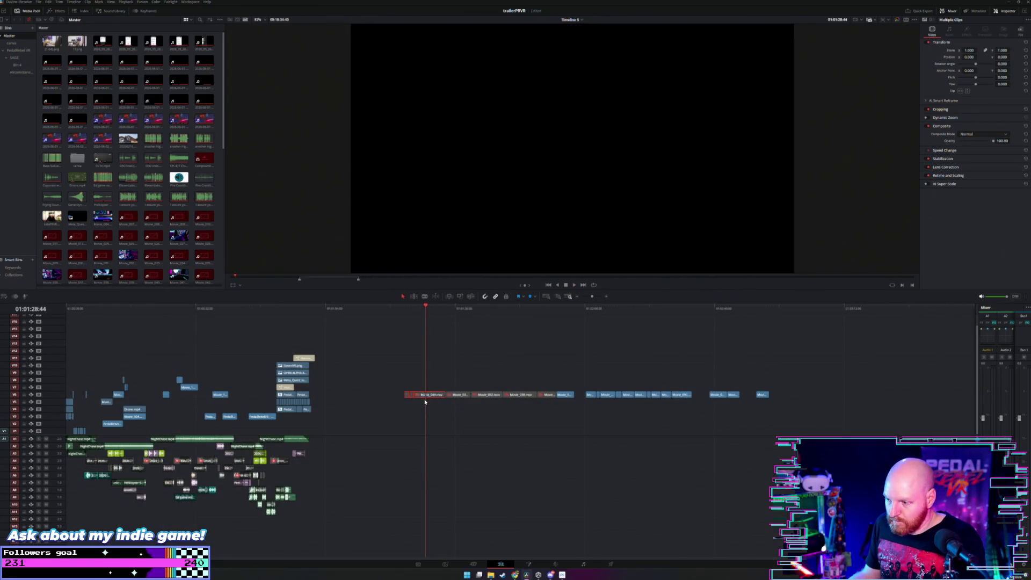
left_click(557, 308)
key("space")
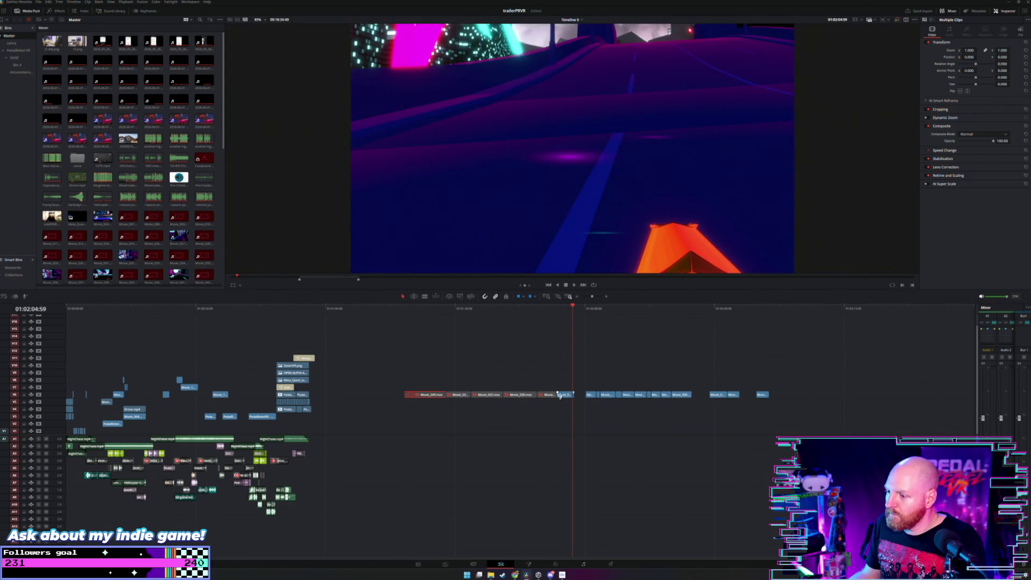
Step: Pull the highlight clip toward the intro and play the intro from near its start
left_click_drag(560, 396, 431, 380)
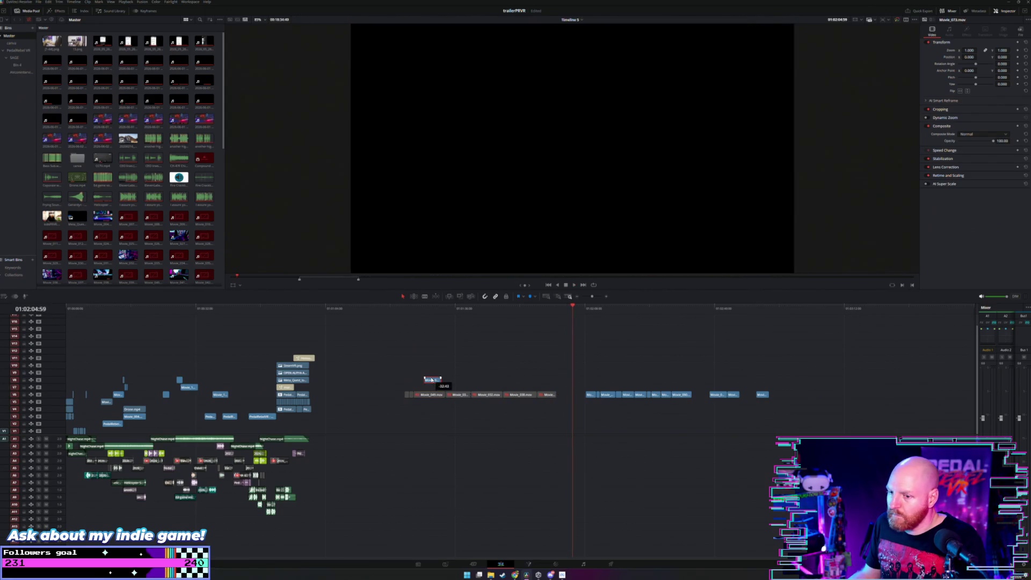
left_click(93, 308)
scroll(319, 365, "up", 2)
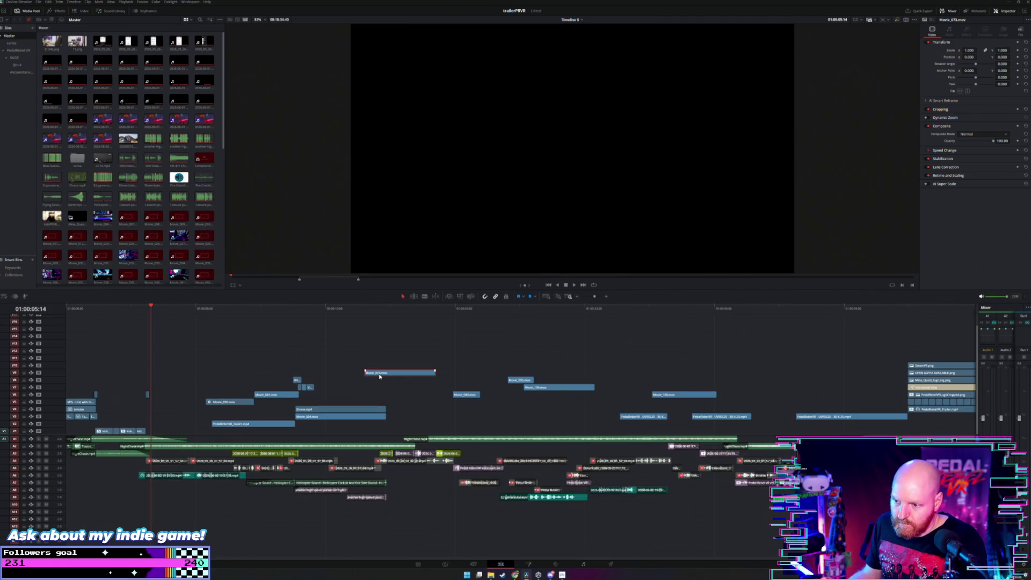
left_click(99, 317)
key("space")
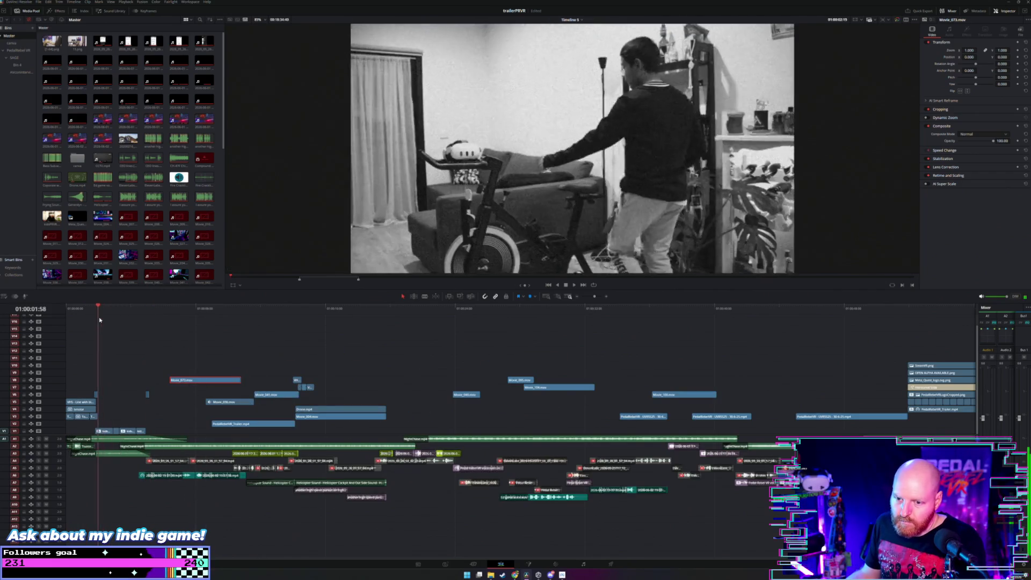
scroll(144, 344, "up", 1)
scroll(144, 343, "up", 1)
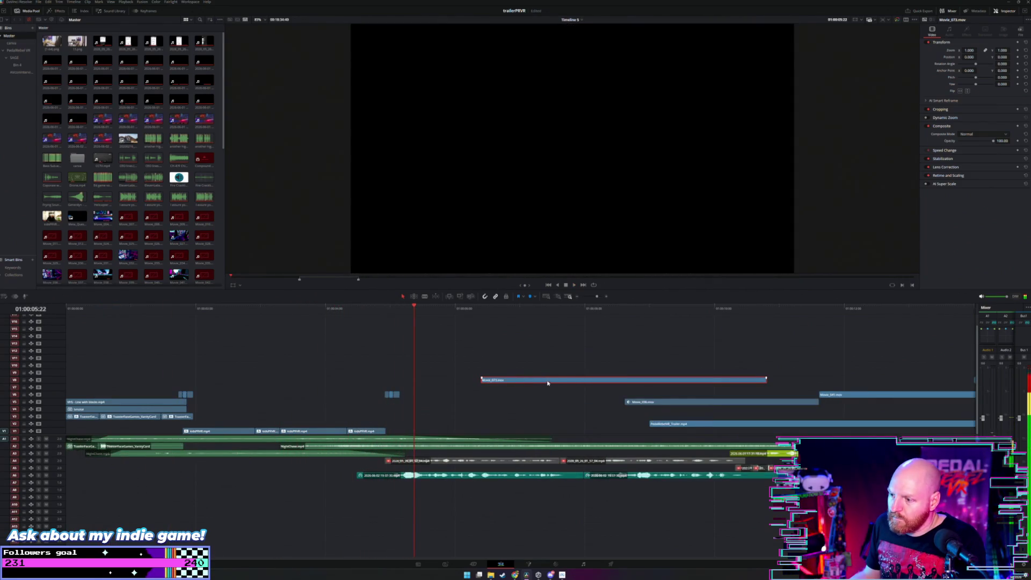
Step: Drop Movie_073 on V5 starting near the playhead, replay it, and zoom out to the whole trailer
left_click_drag(548, 383, 464, 409)
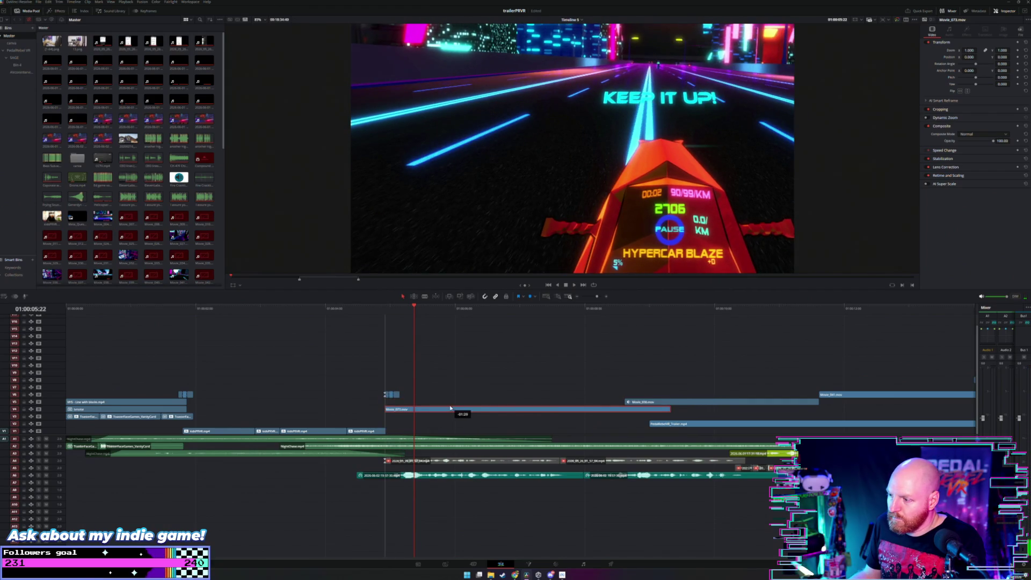
left_click(381, 309)
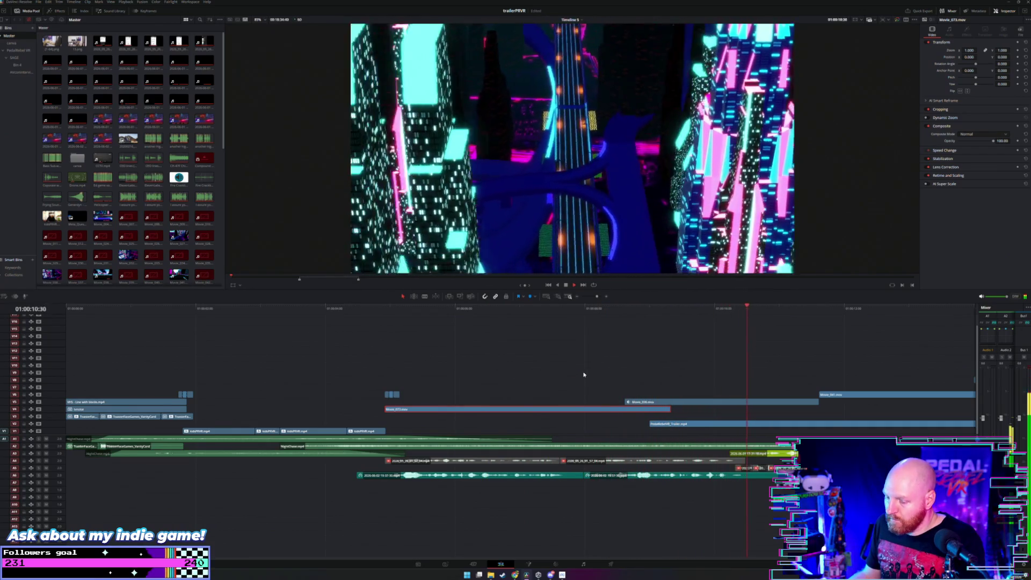
key("ctrl+minus")
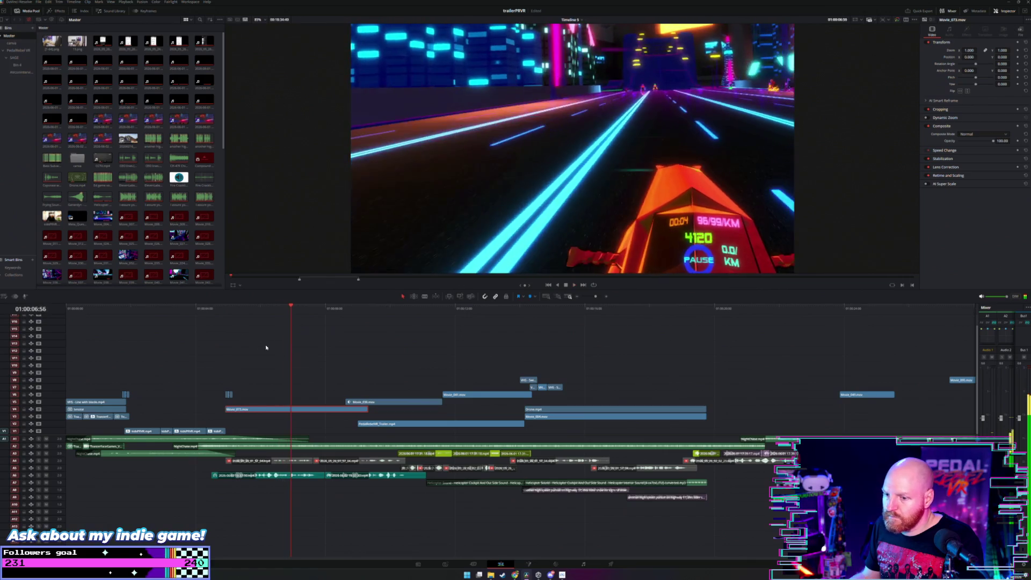
key("ctrl+minus")
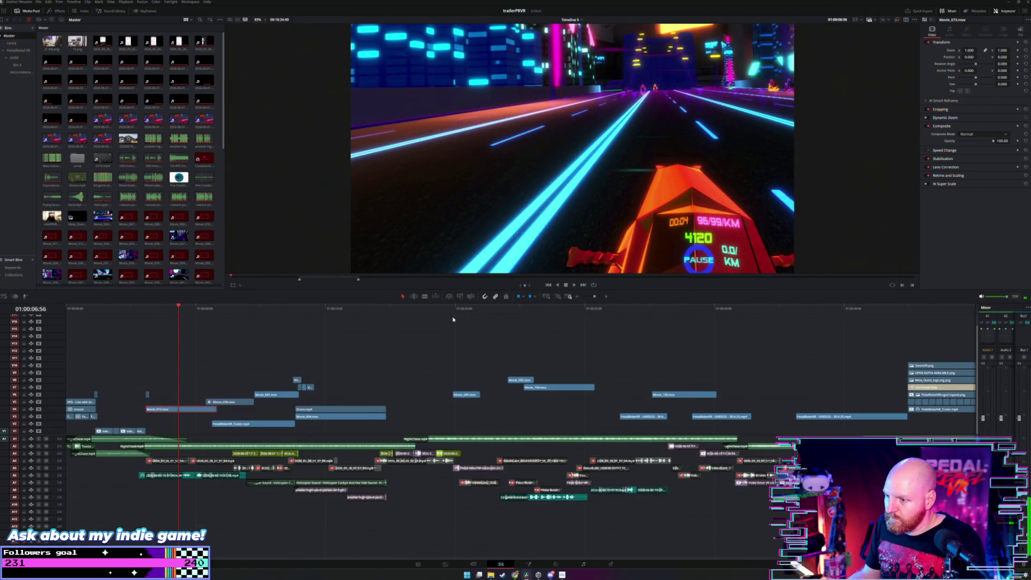
key("ctrl+minus")
key("ctrl+minus")
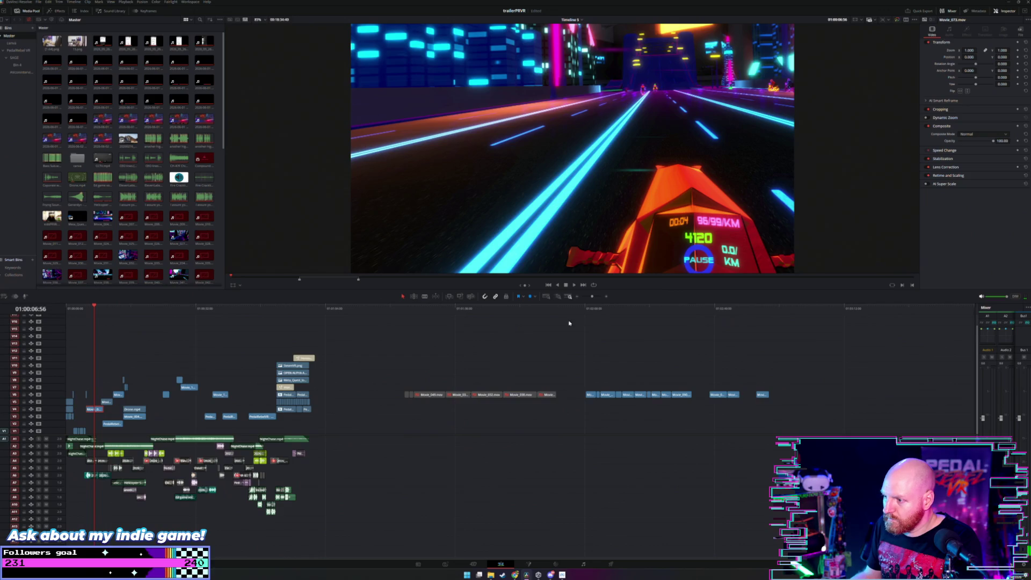
Step: Play the end-section clips, pause on the wanted shot, and drag Movie_078 toward the intro
left_click(586, 308)
key("ctrl+equal")
key("space")
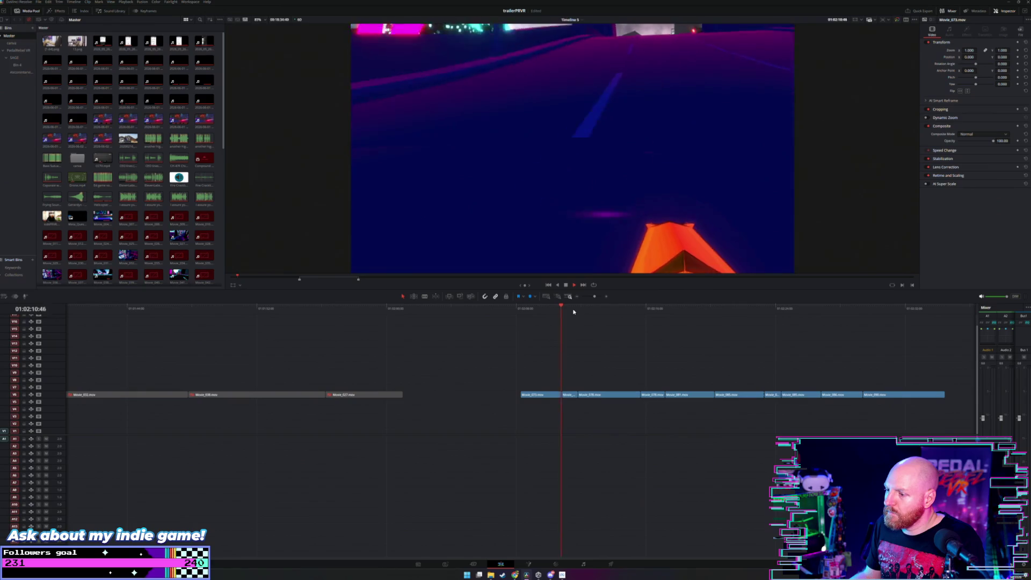
key("space")
key("space")
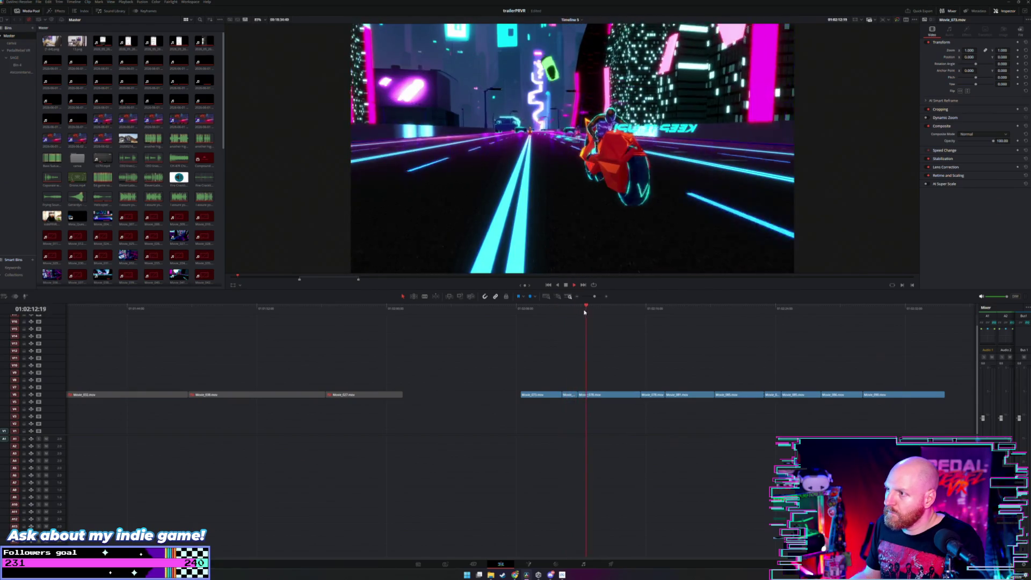
key("b")
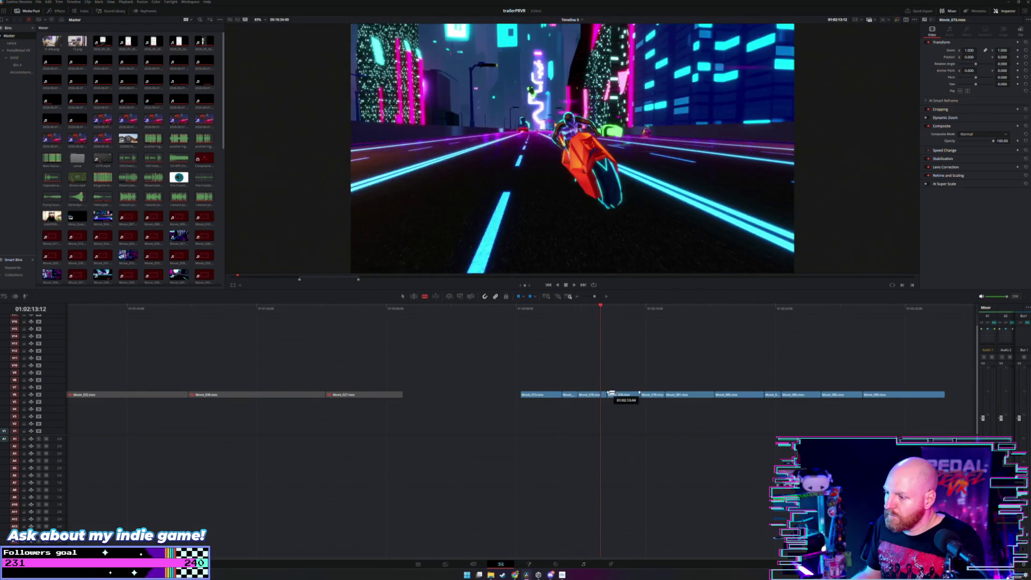
left_click_drag(595, 395, 414, 364)
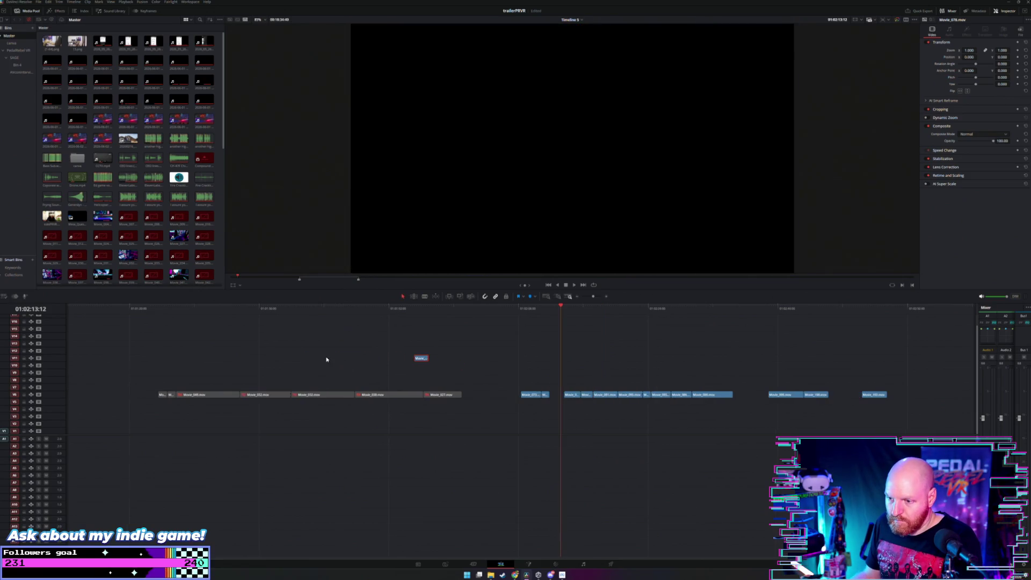
Step: Drop Movie_078 onto track V7 in the intro and play the intro from there
key("ctrl+minus")
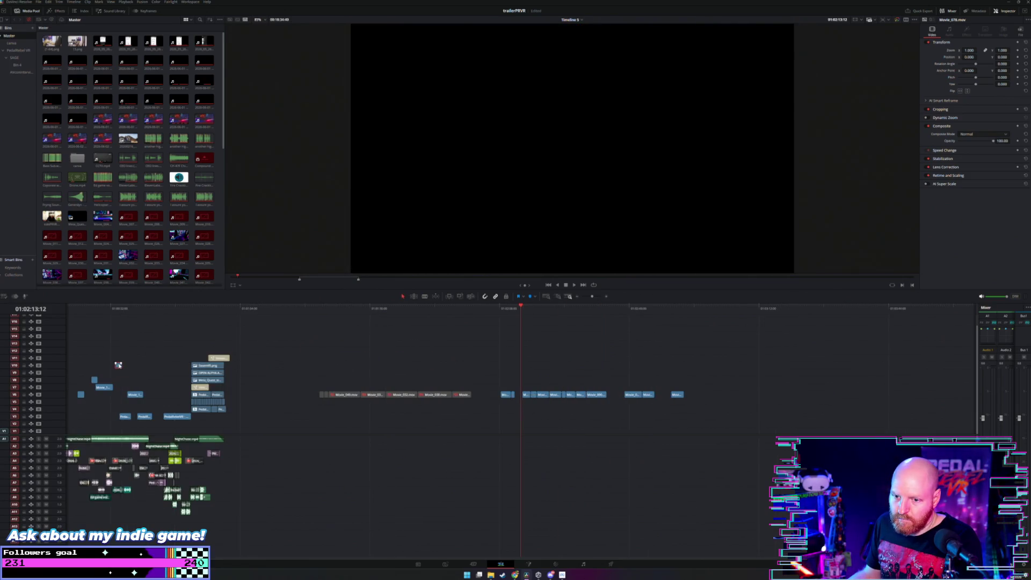
scroll(123, 363, "left", 3)
left_click(97, 309)
key("ctrl+equal")
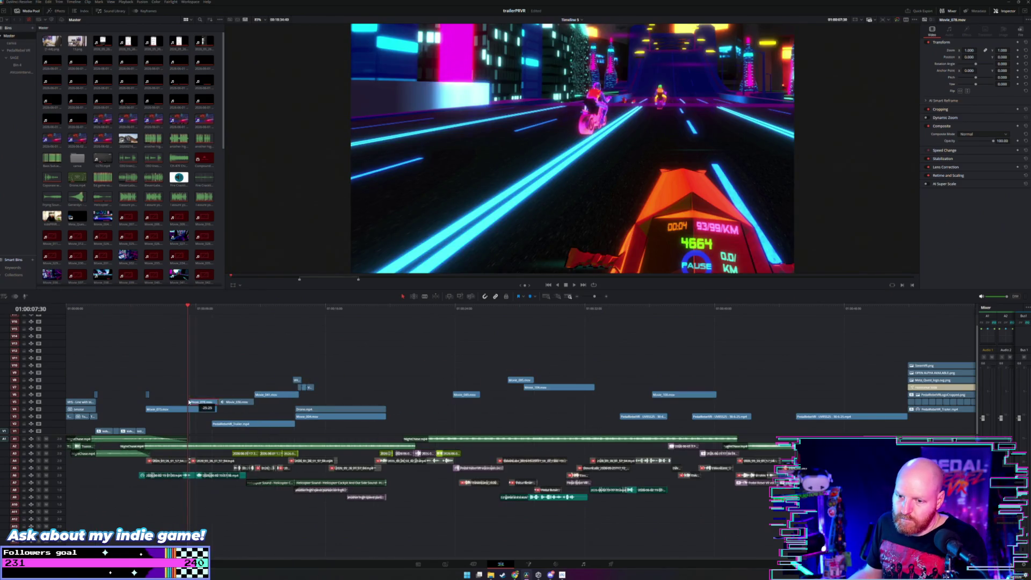
left_click_drag(189, 401, 181, 387)
left_click_drag(148, 310, 141, 313)
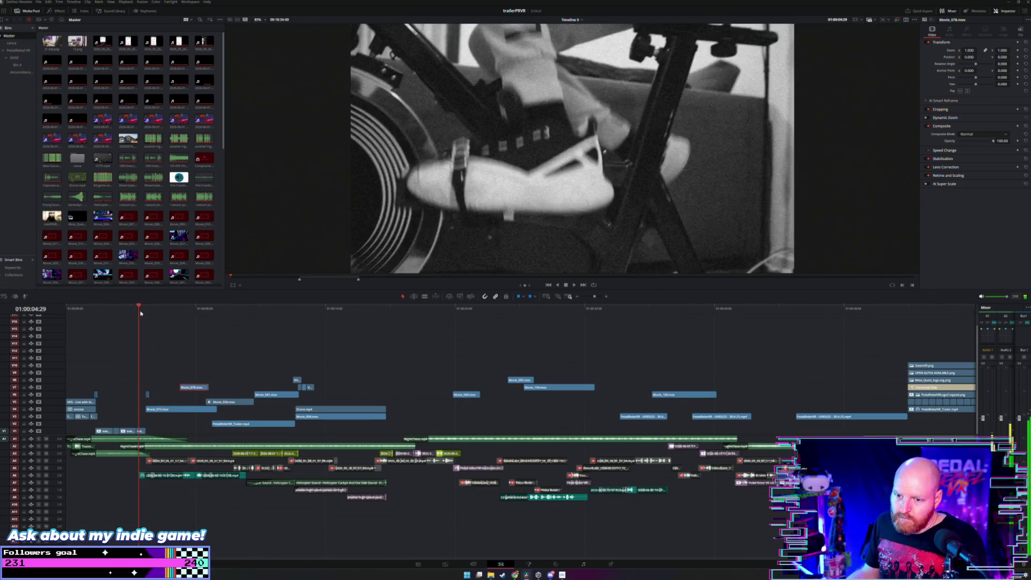
key("ctrl+equal")
key("space")
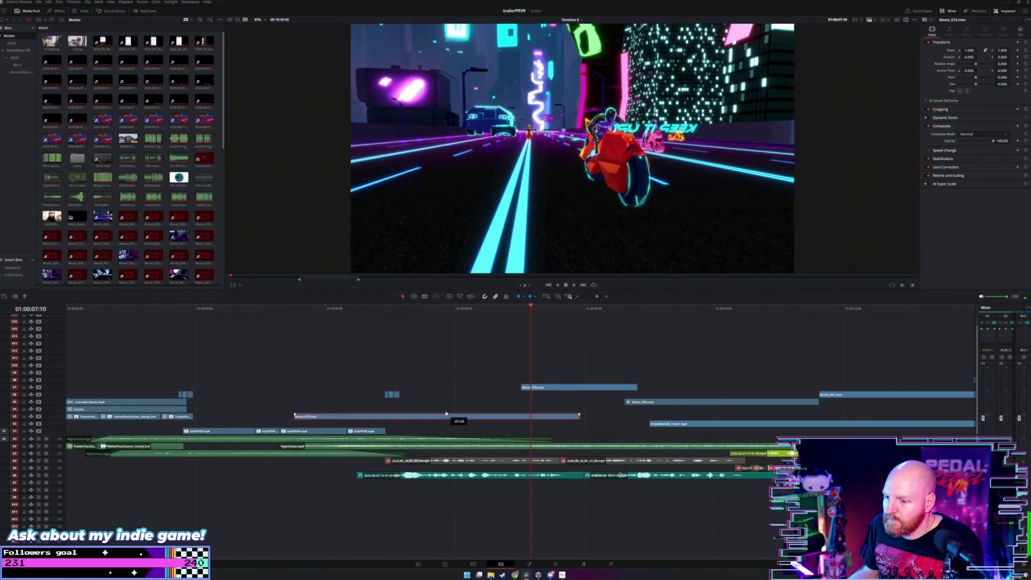
Step: Trim Movie_073's start shorter, play from the new cut, and lower Movie_078 to V6
left_click_drag(284, 410, 390, 410)
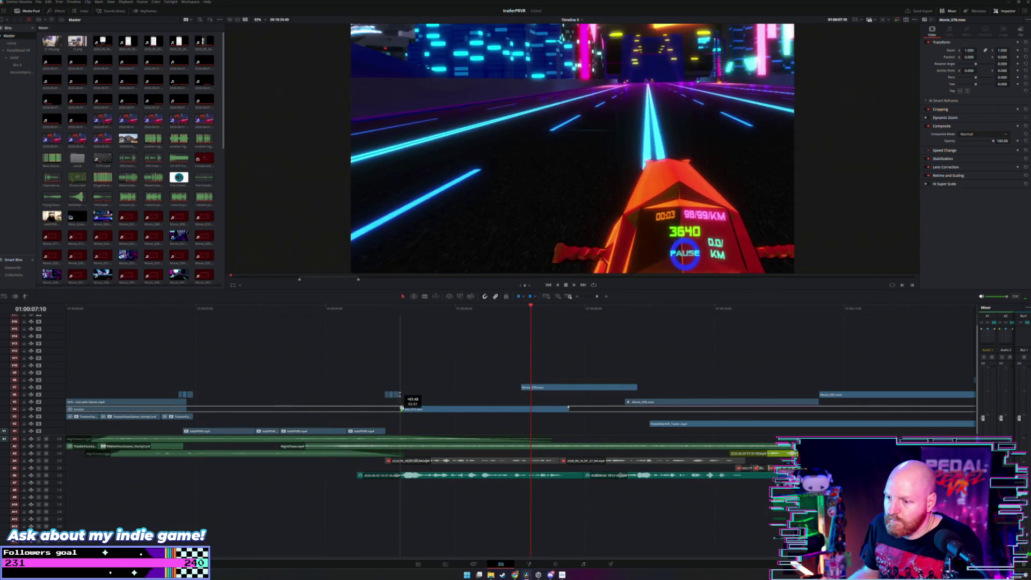
left_click(388, 308)
key("space")
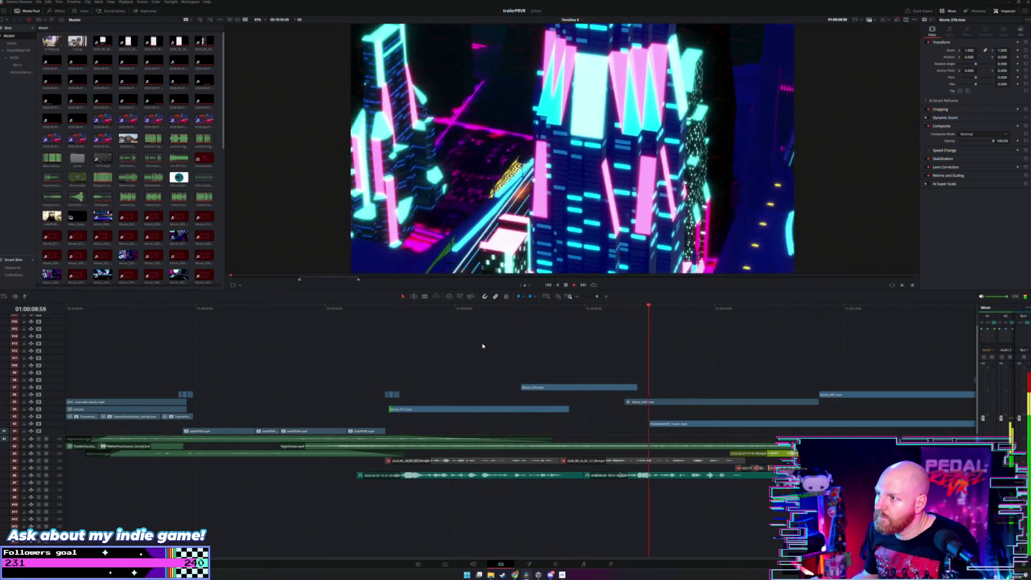
left_click(487, 309)
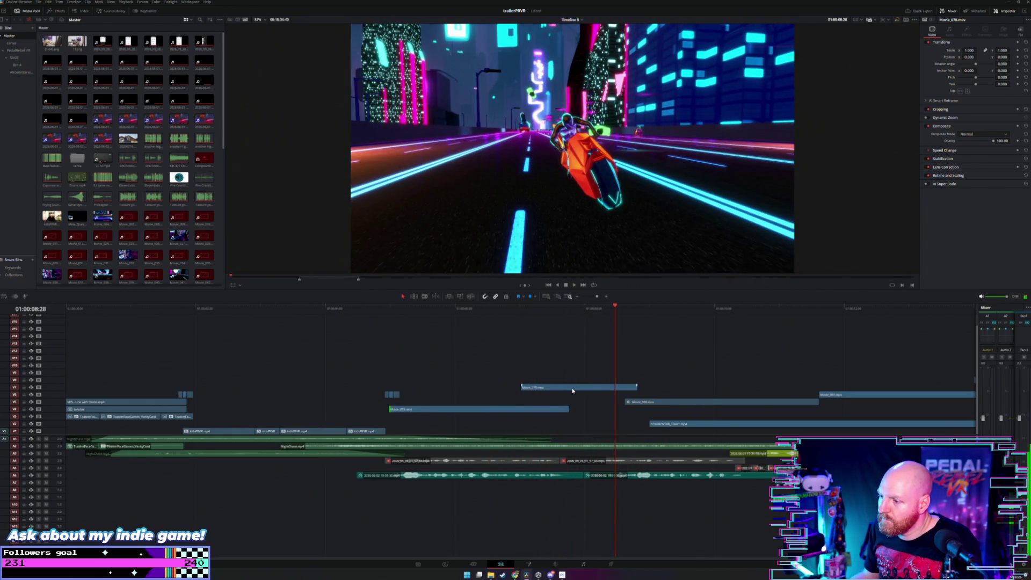
left_click_drag(573, 388, 568, 395)
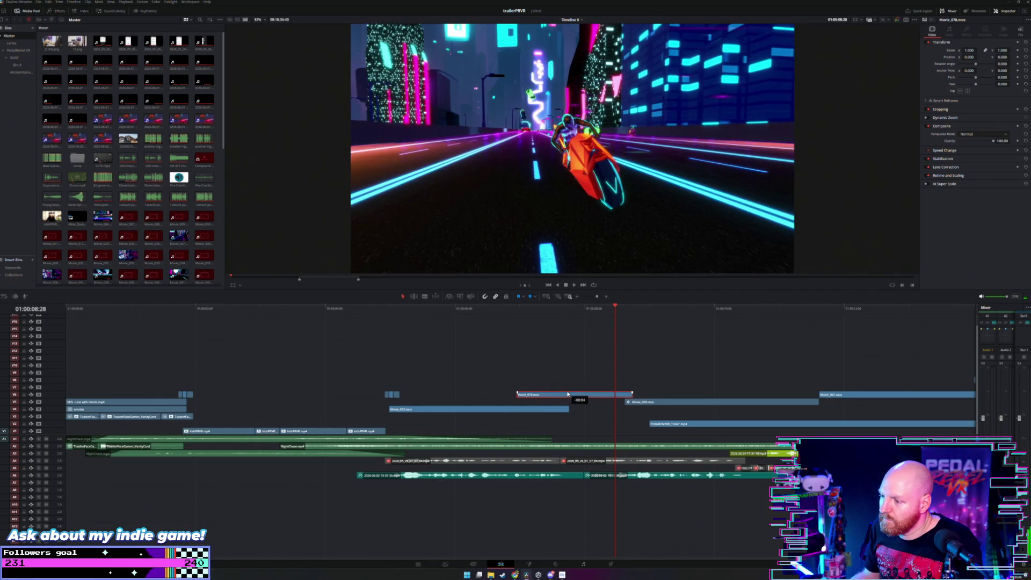
key("ctrl+minus")
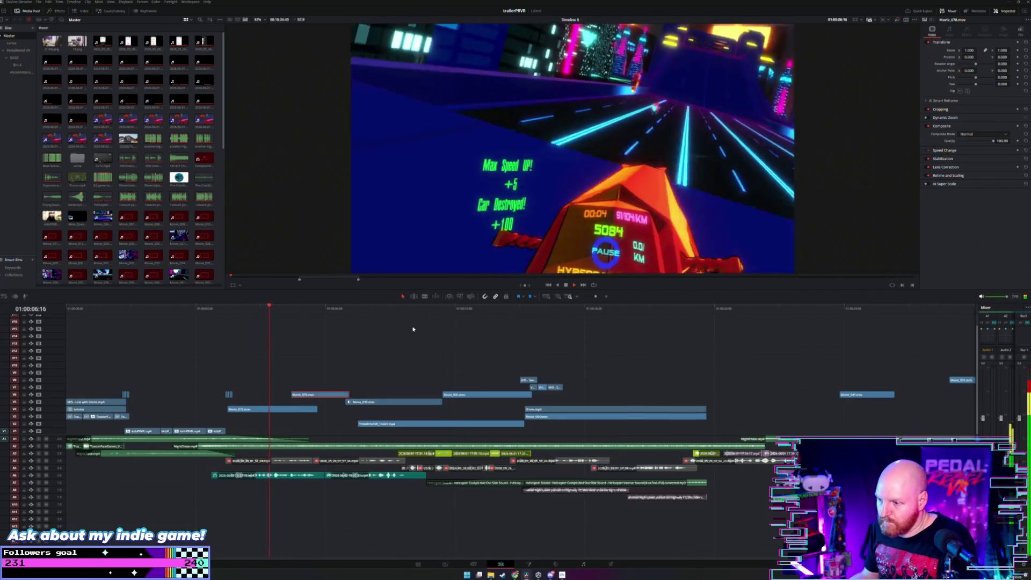
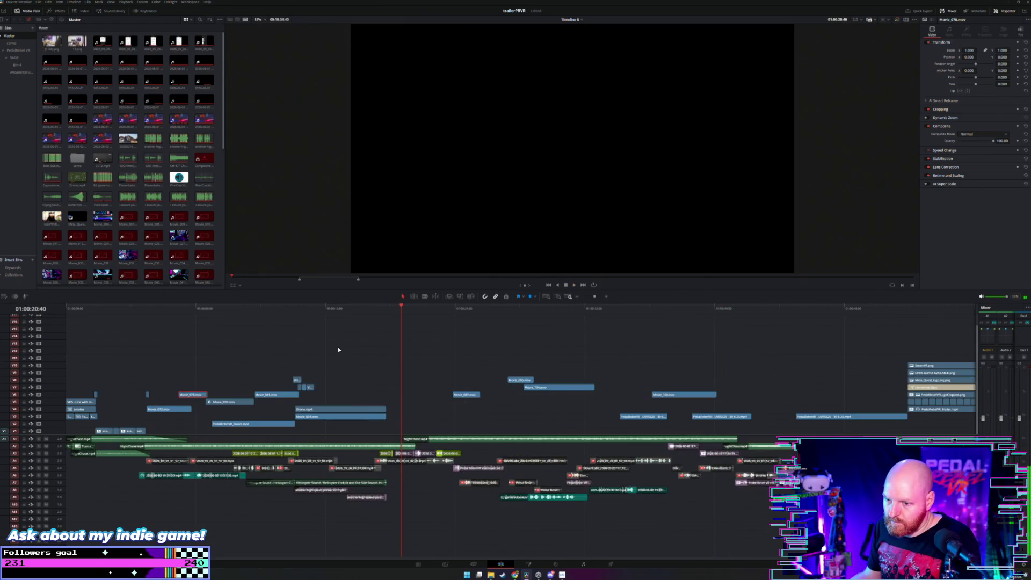
Step: Review the trailer's opening around six seconds and the later section near 2:13
key("ctrl+minus")
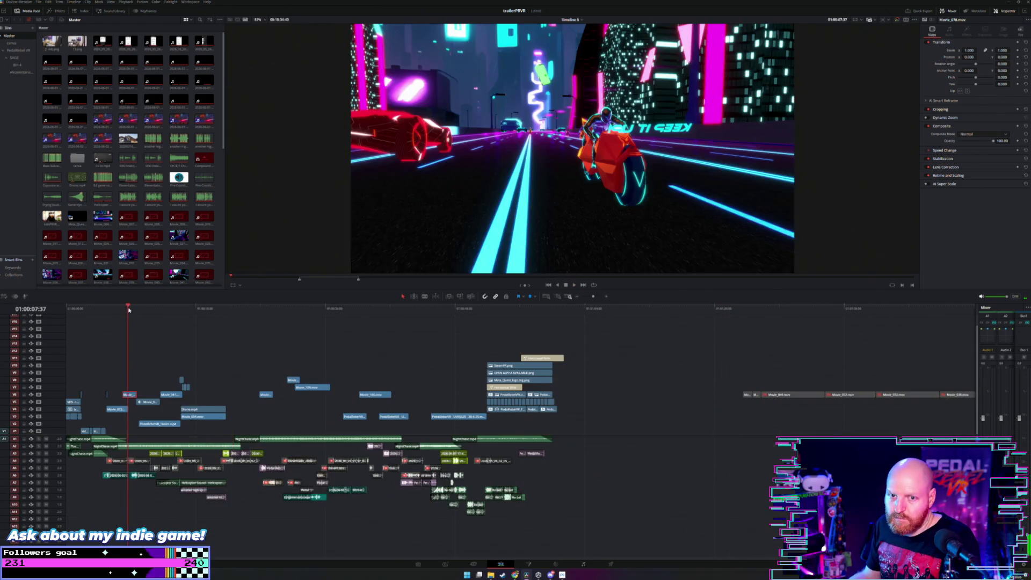
key("ctrl+equal")
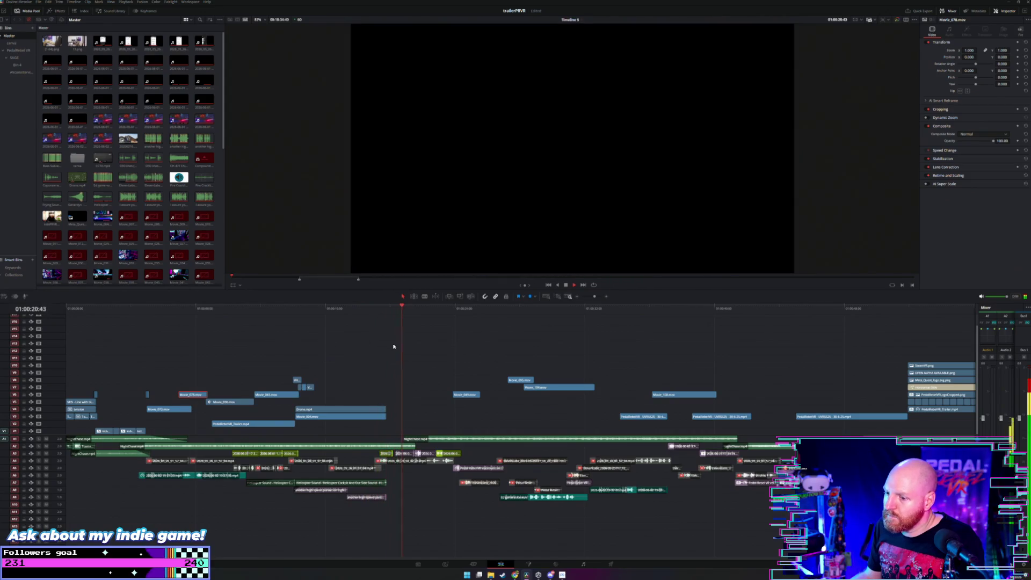
scroll(380, 341, "down", 2)
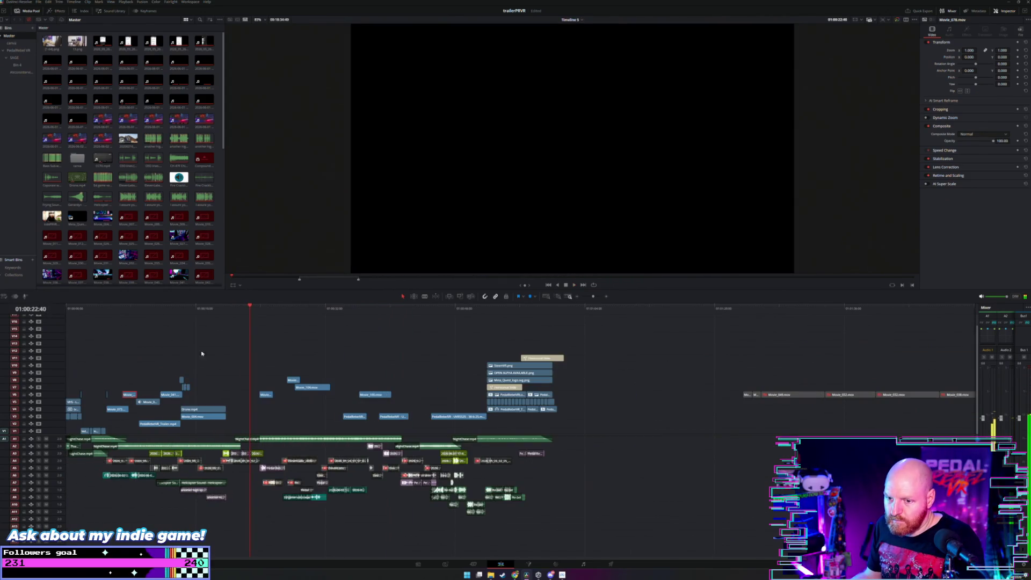
left_click(120, 309)
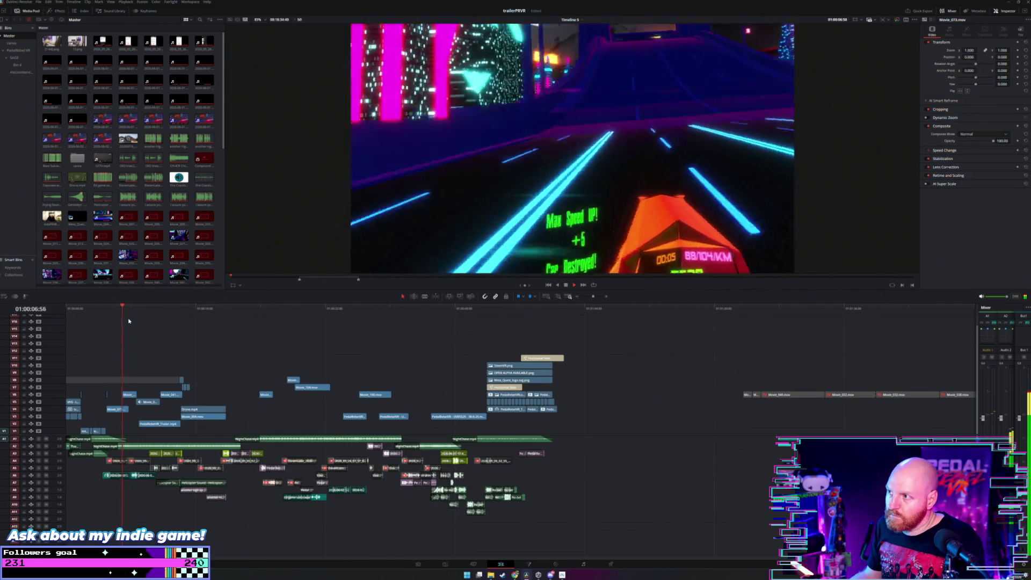
scroll(278, 357, "down", 2)
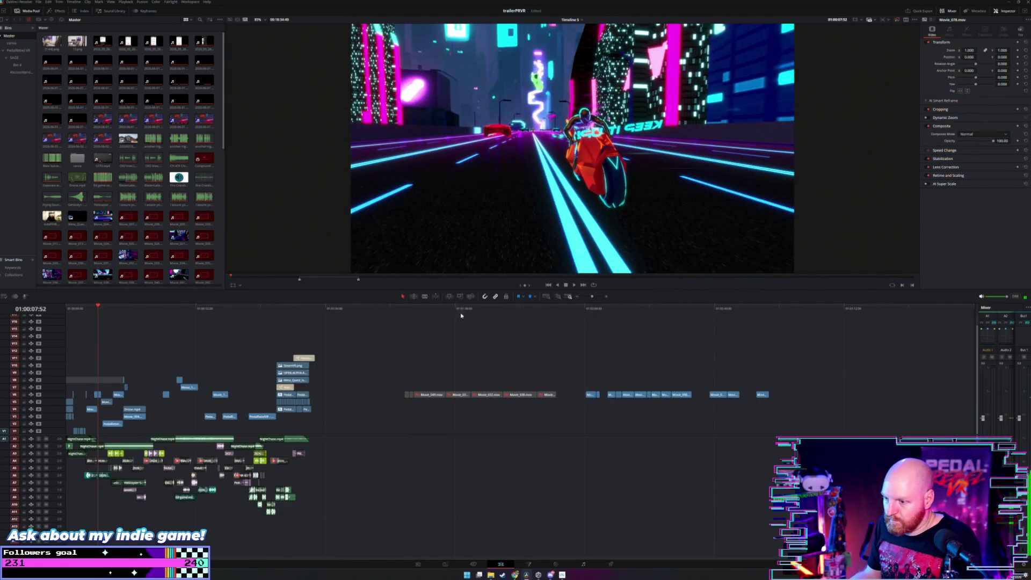
left_click(608, 309)
key("space")
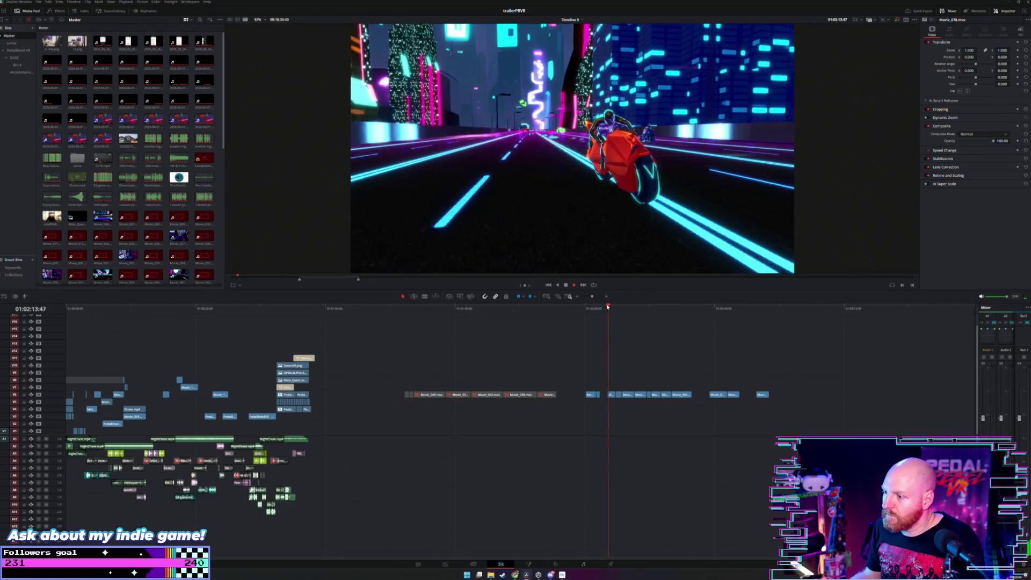
key("space")
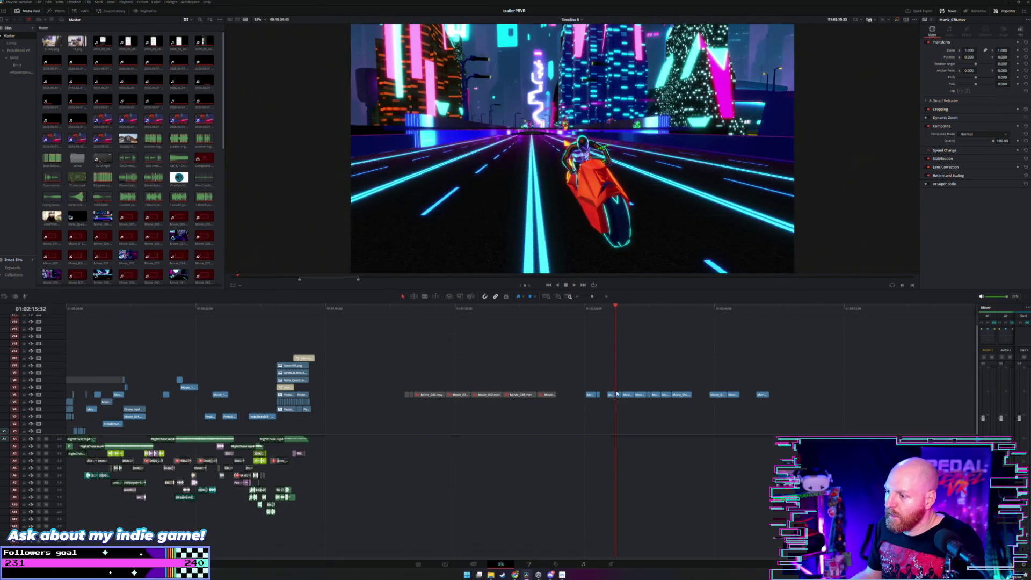
Step: Drag the V6 clip about 35 seconds earlier, then replay the opening
left_click_drag(613, 396, 467, 366)
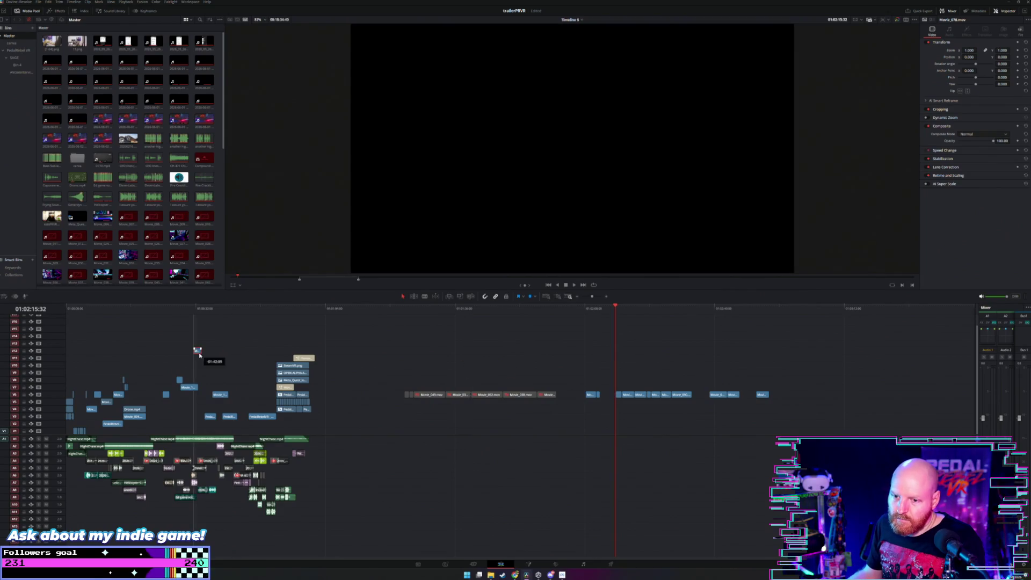
left_click(95, 311)
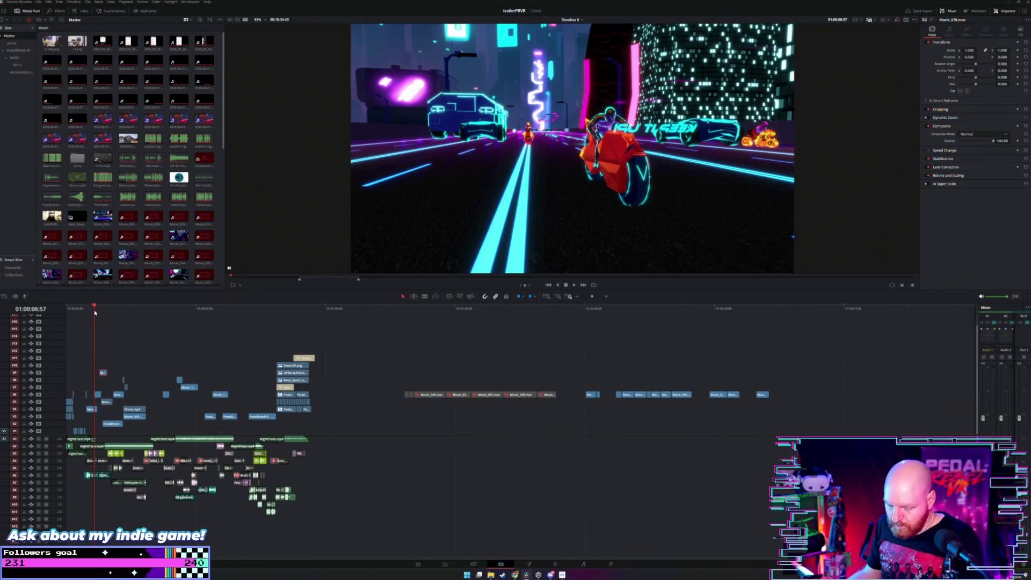
key("ctrl+equal")
key("space")
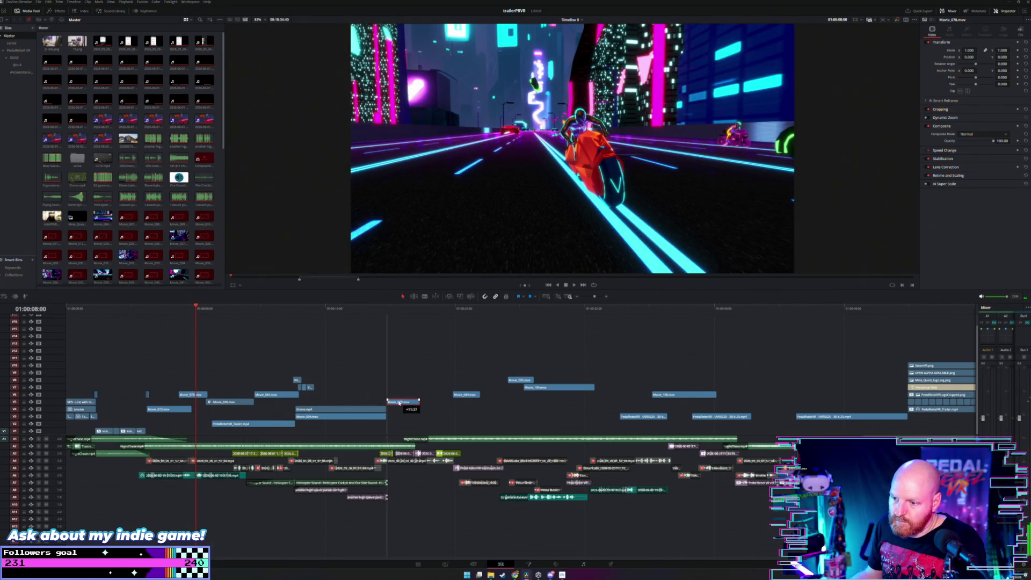
Step: Play back the edit from about ten seconds to find where the clip should end
key("space")
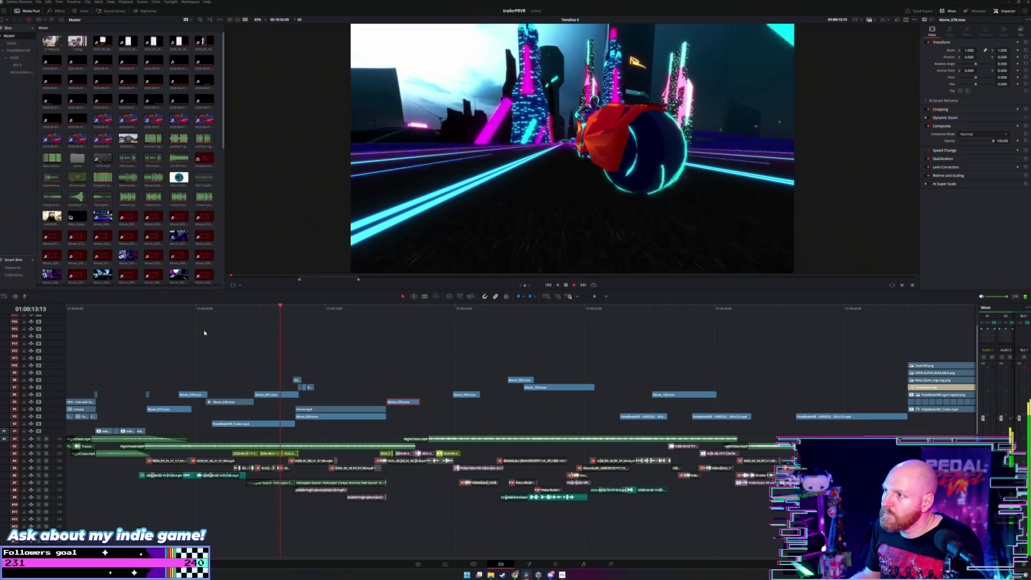
left_click(232, 313)
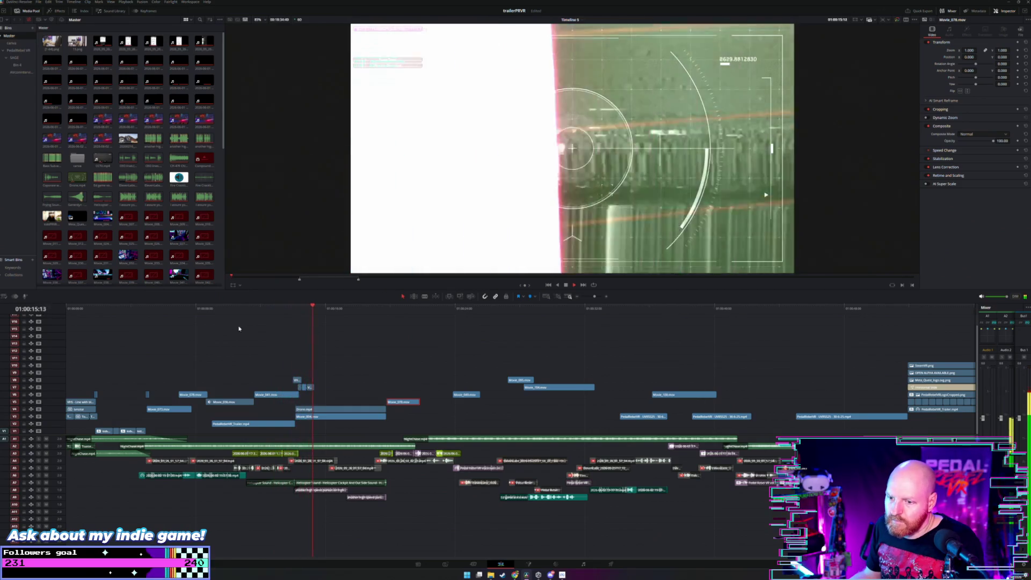
key("ctrl+equal")
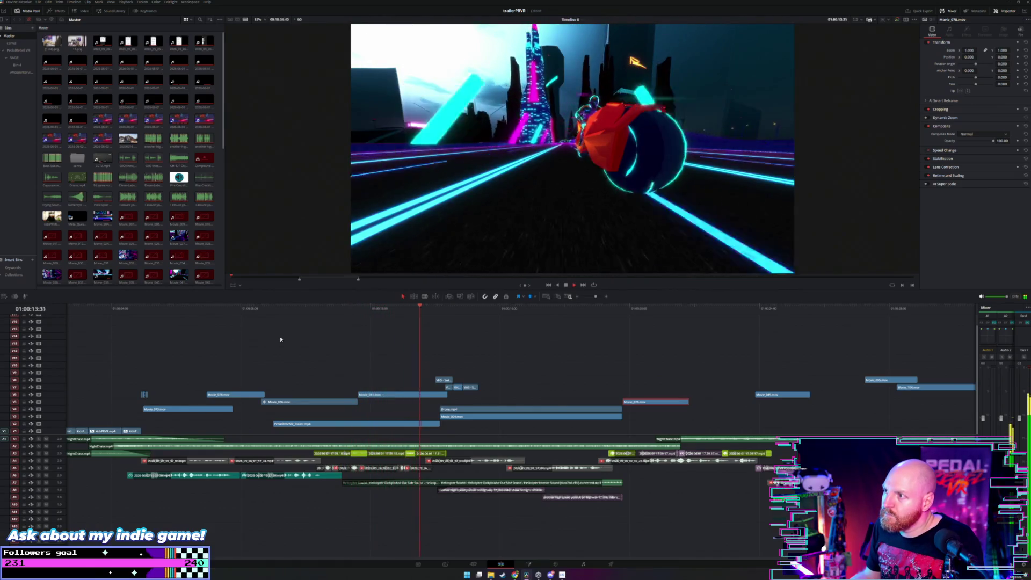
key("ctrl+equal")
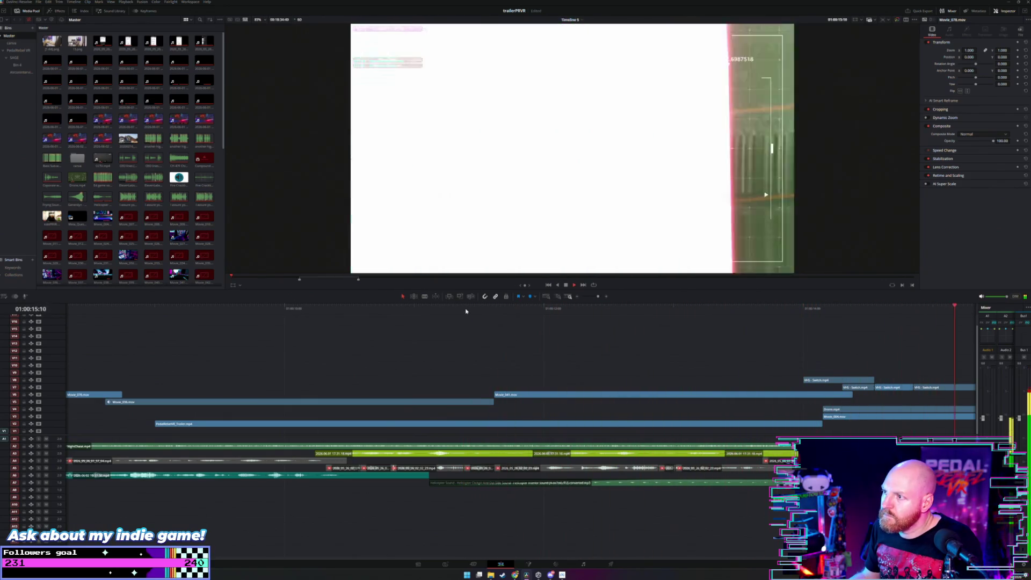
key("ctrl+minus")
key("ctrl+minus")
left_click(302, 308)
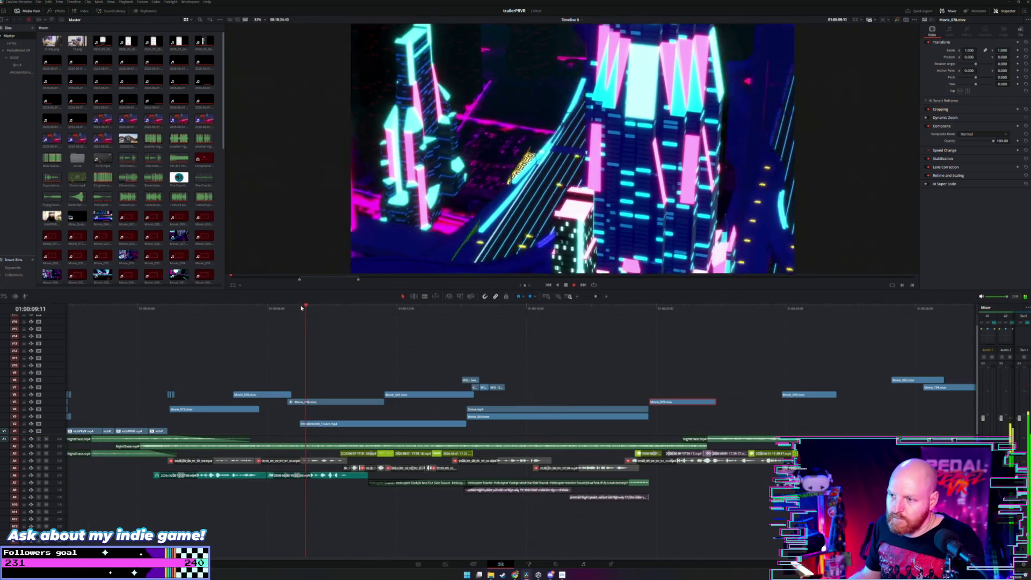
key("space")
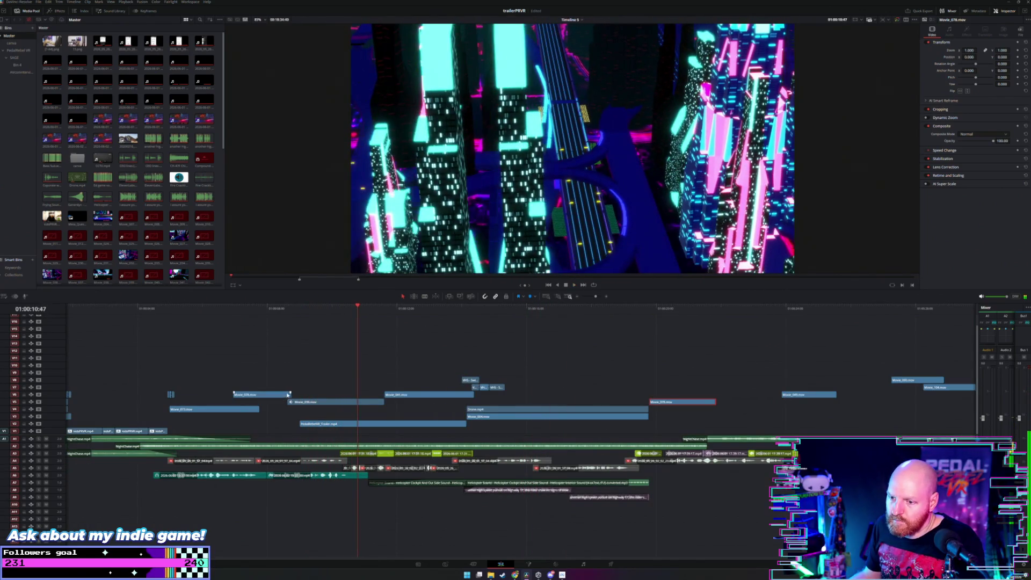
Step: Extend the ends of the Movie_078 and Movie_076 clips on V6
left_click_drag(289, 395, 319, 394)
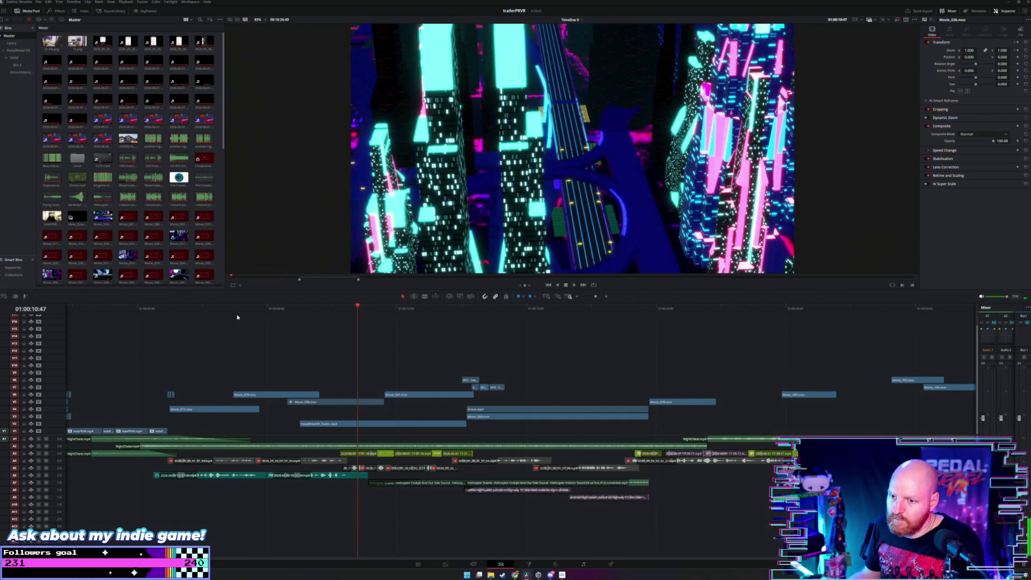
left_click(232, 308)
key("space")
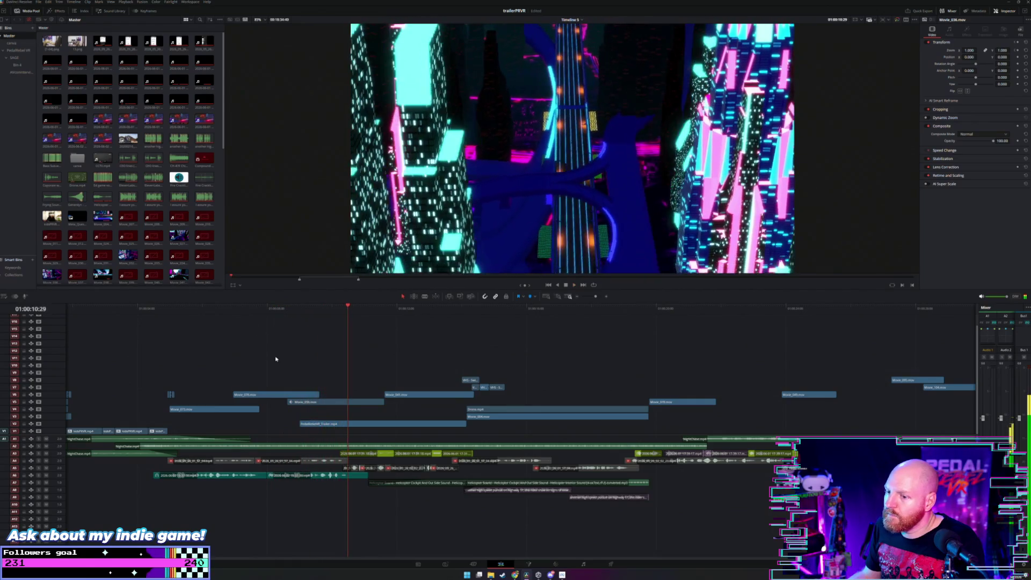
left_click_drag(316, 395, 327, 395)
left_click(169, 308)
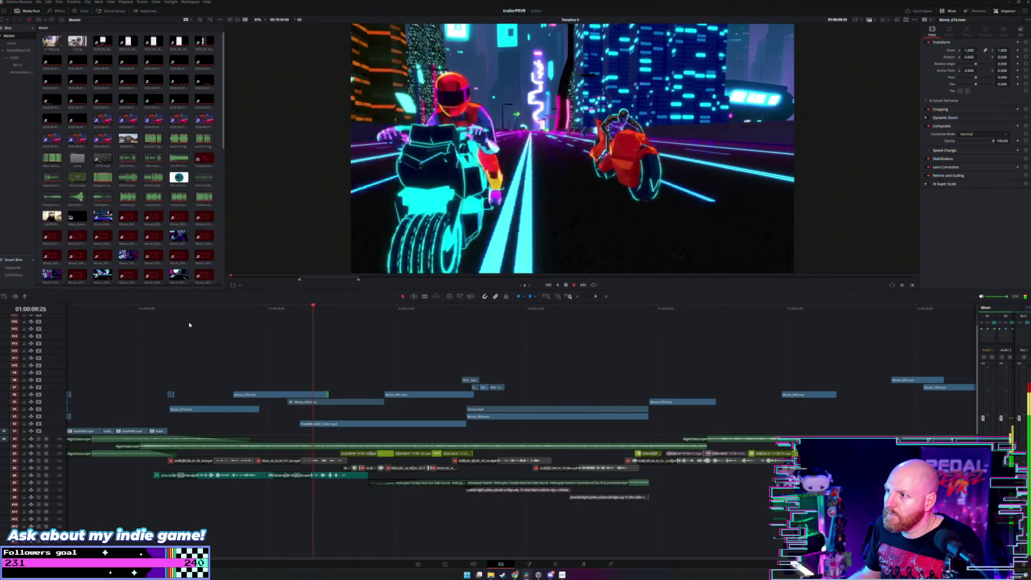
Step: Slide Movie_078 about 18 frames earlier and replay from three seconds to check timing
left_click_drag(239, 394, 234, 394)
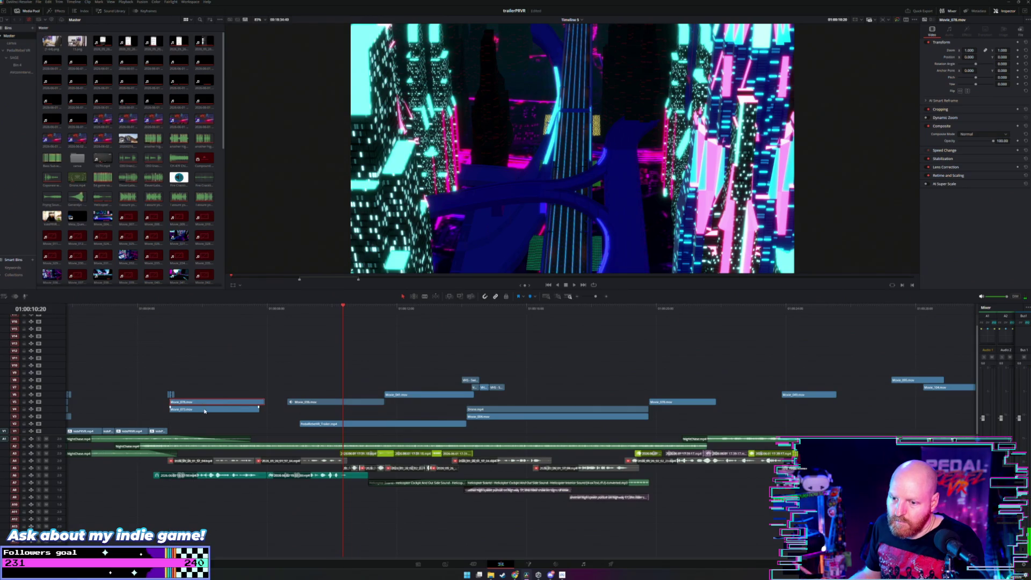
left_click(143, 309)
key("space")
key("ctrl+equal")
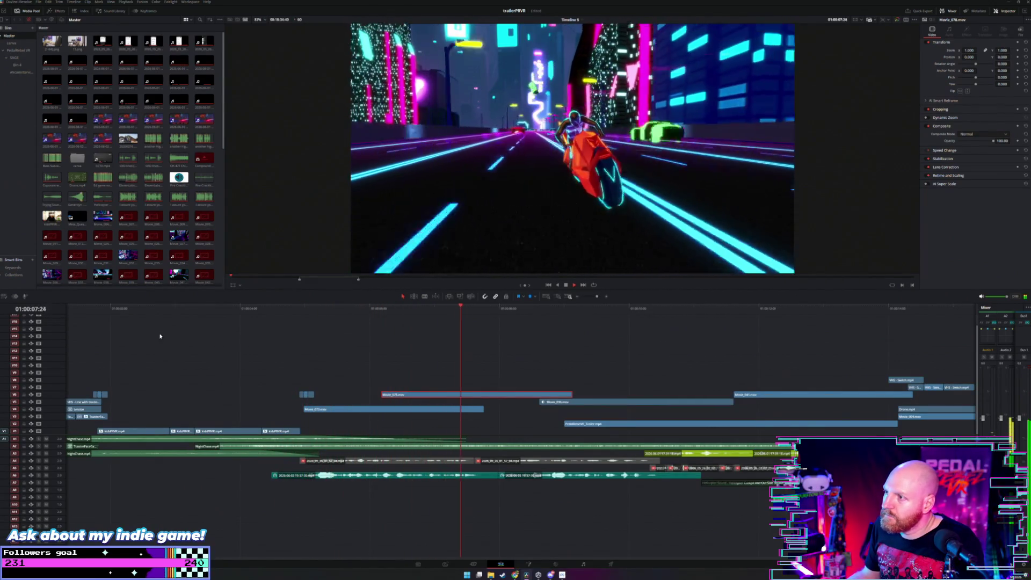
Step: Move Movie_078 later and replay the adjusted section from about six seconds
left_click_drag(437, 399, 489, 396)
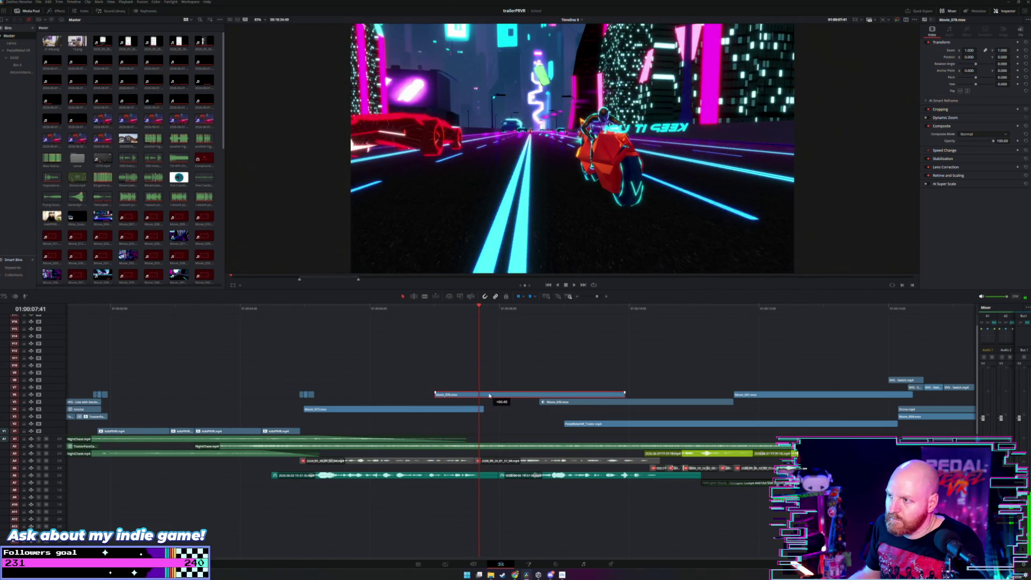
left_click(339, 309)
key("space")
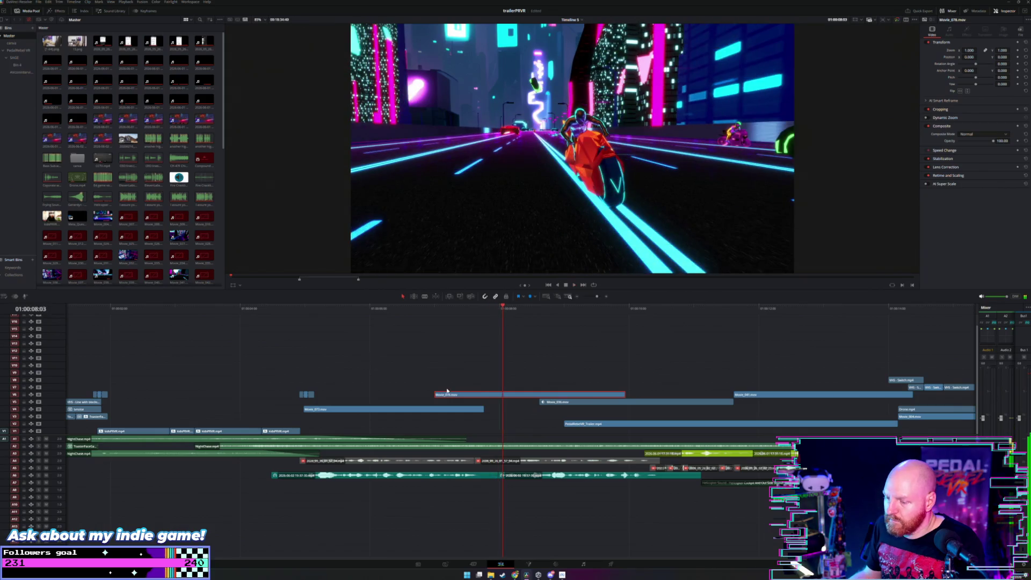
key("ctrl+minus")
key("ctrl+minus")
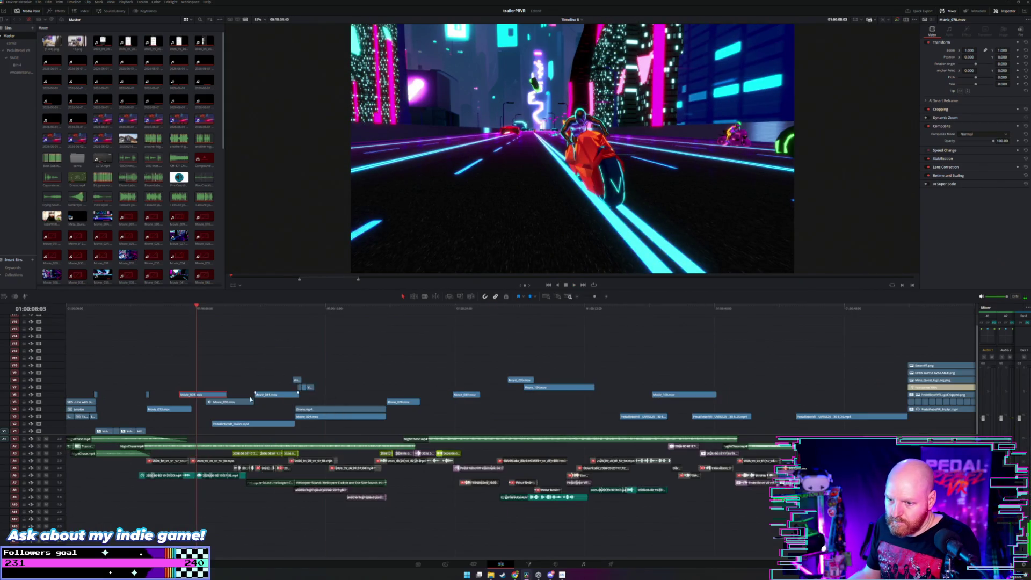
key("ctrl+minus")
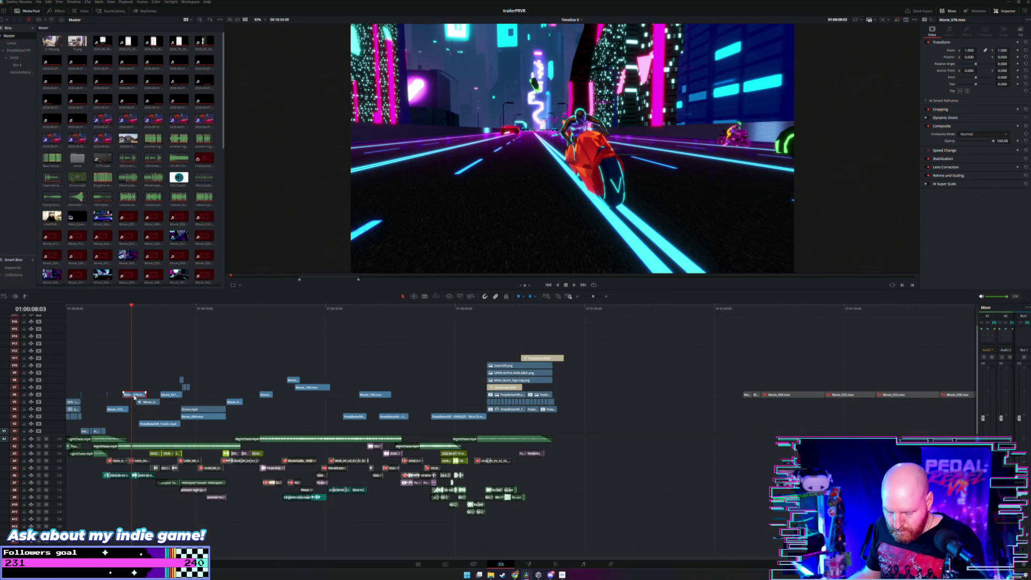
key("ctrl+equal")
key("ctrl+equal")
key("ctrl+equal")
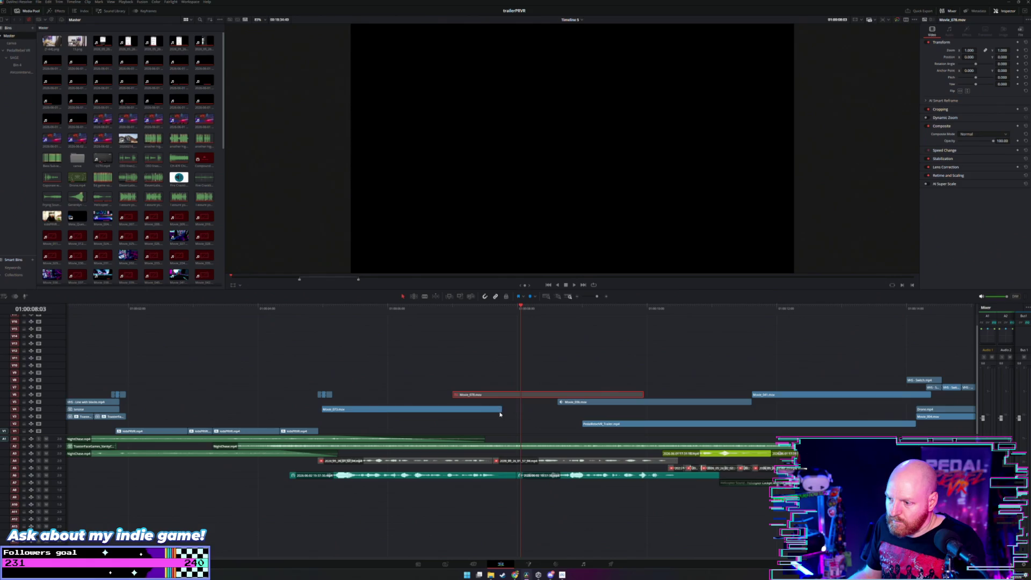
Step: Lengthen the end of Movie_073 and replay the section from around seven seconds
left_click_drag(500, 409, 557, 407)
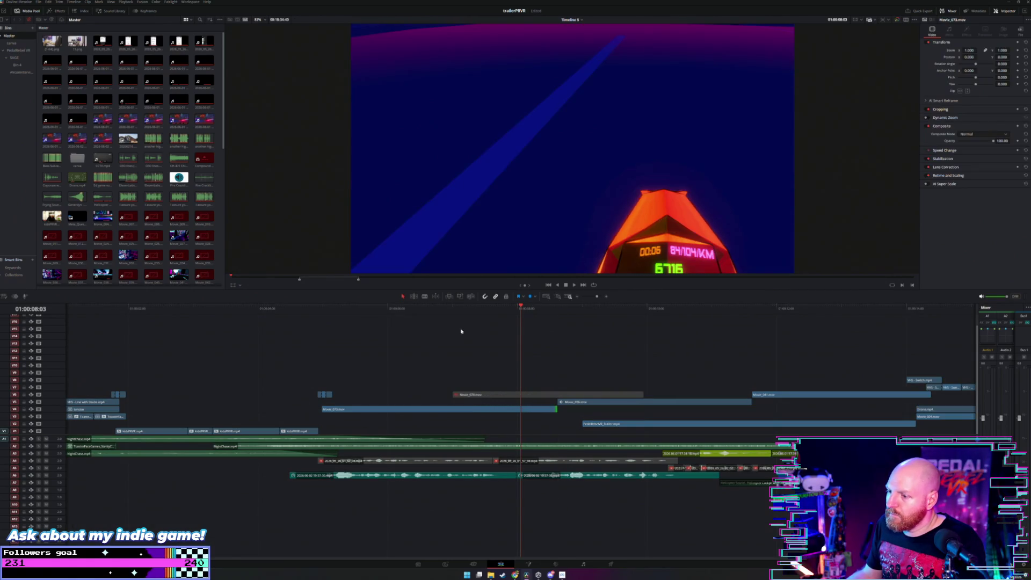
left_click(415, 331)
key("space")
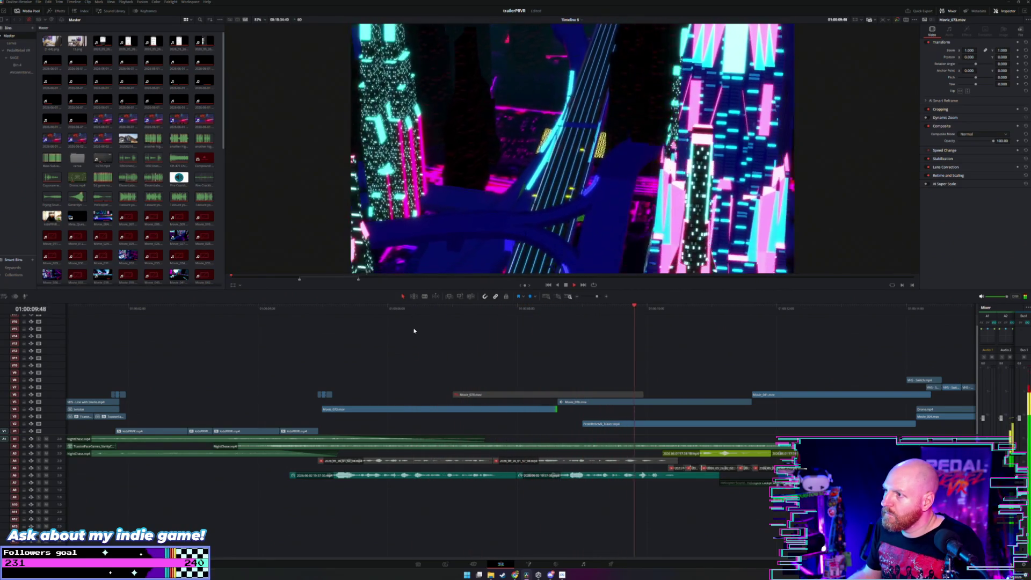
left_click(304, 329)
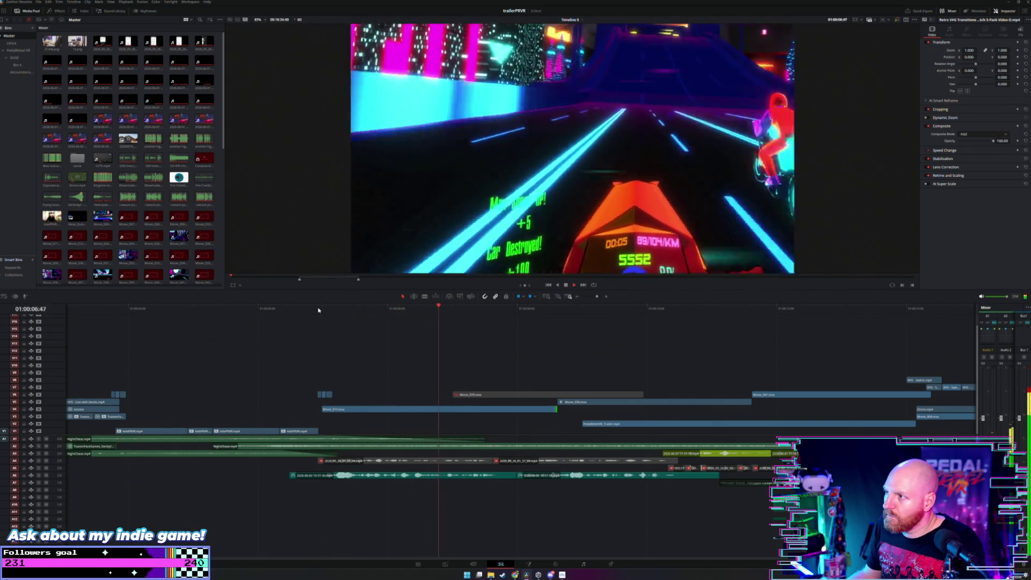
left_click(391, 321)
key("space")
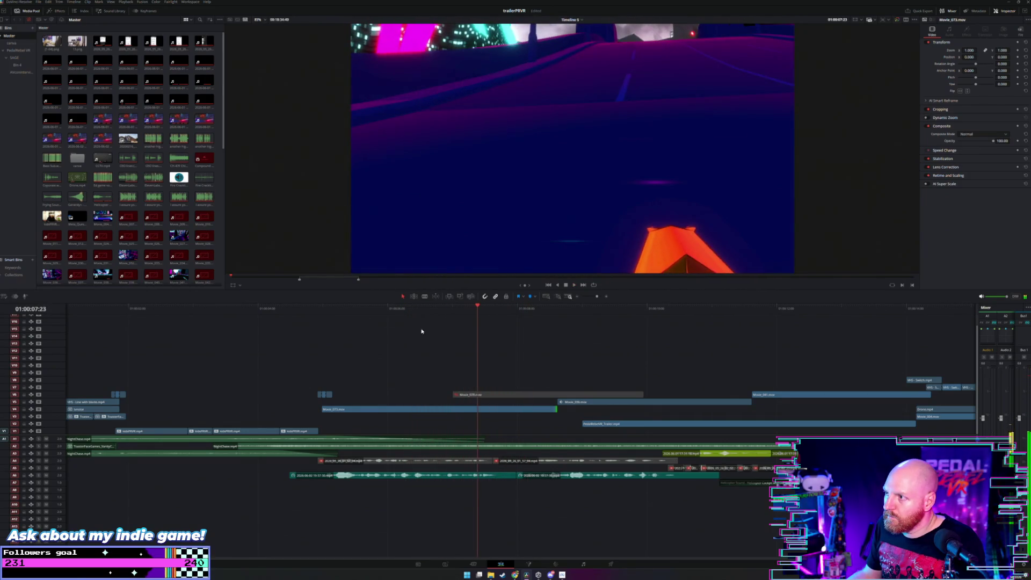
Step: Trim Movie_073 back so it ends around the 7-second mark and review it
left_click_drag(556, 410, 473, 409)
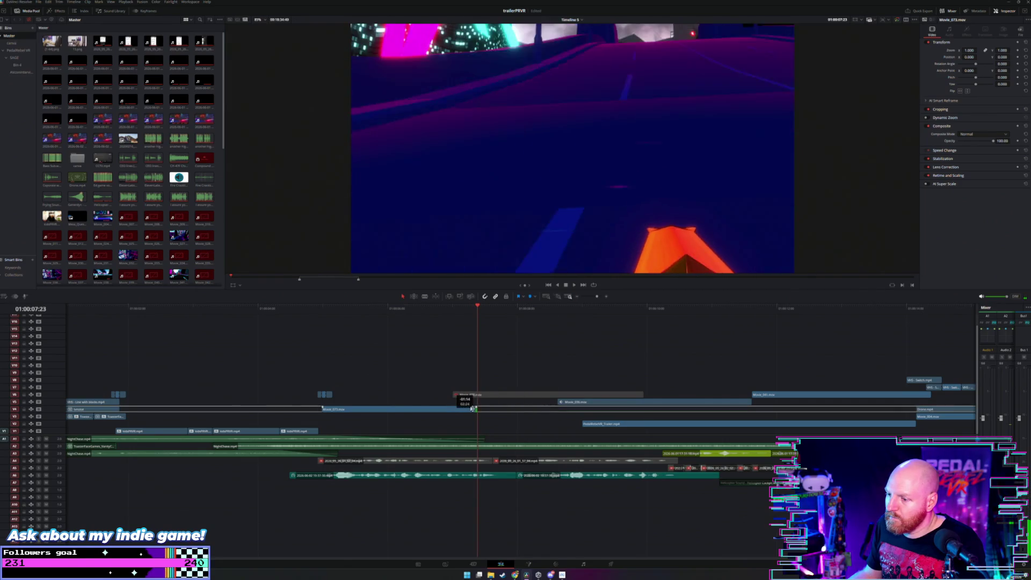
key("space")
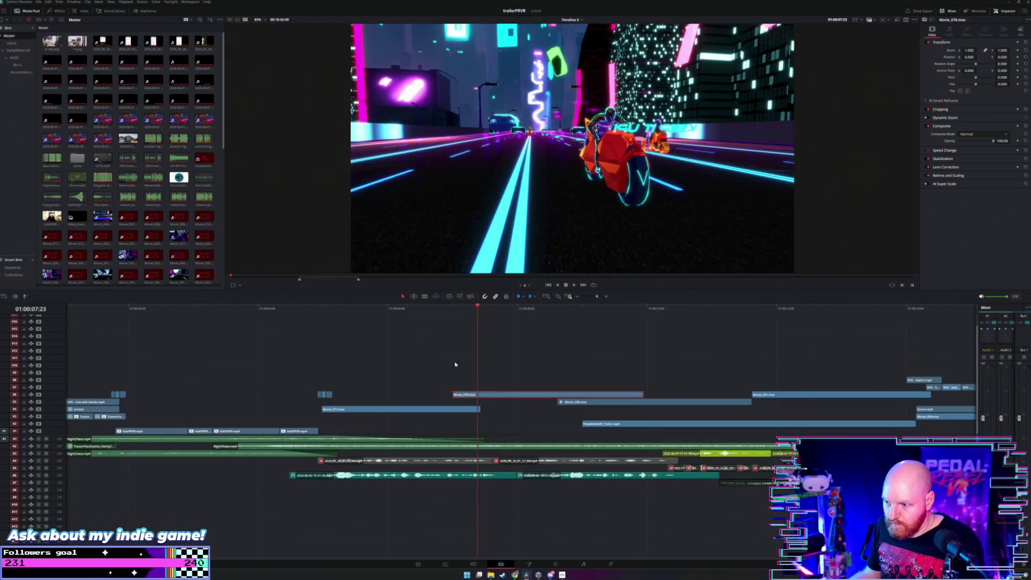
key("ctrl+minus")
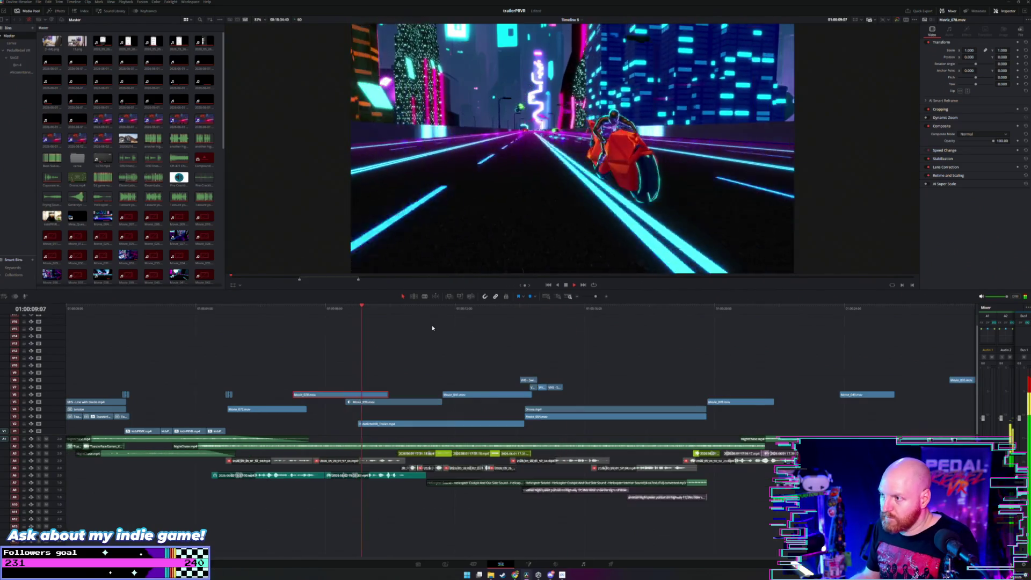
key("ctrl+minus")
key("ctrl+minus")
key("ctrl+minus")
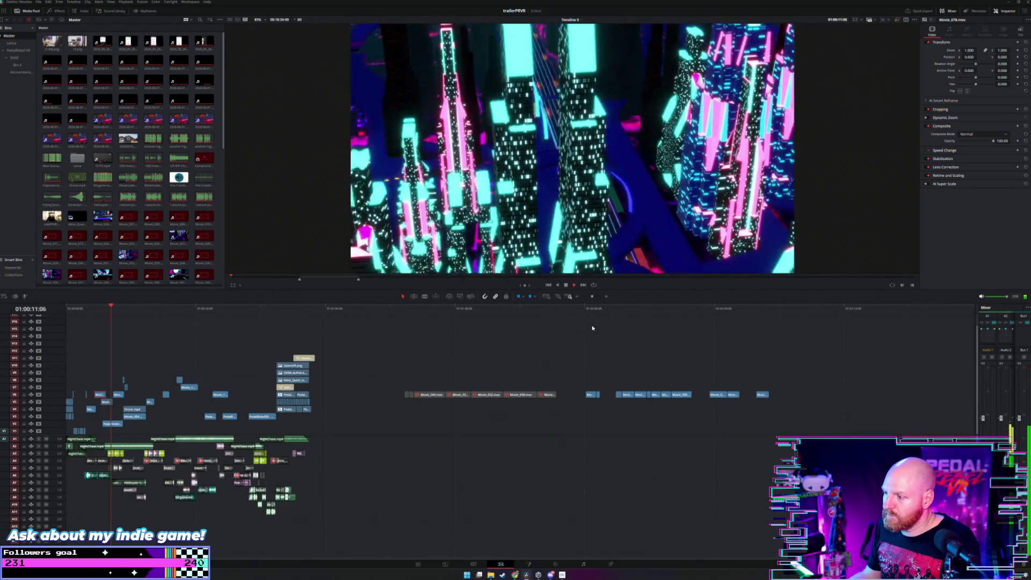
Step: Scrub to a later point in the trailer and replay the shot several times
left_click_drag(581, 315, 645, 314)
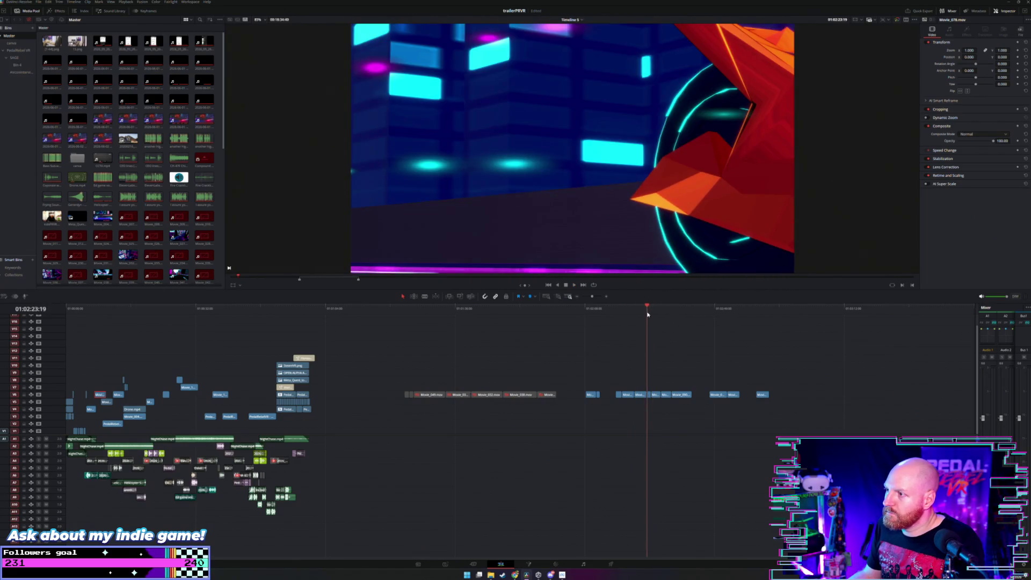
key("space")
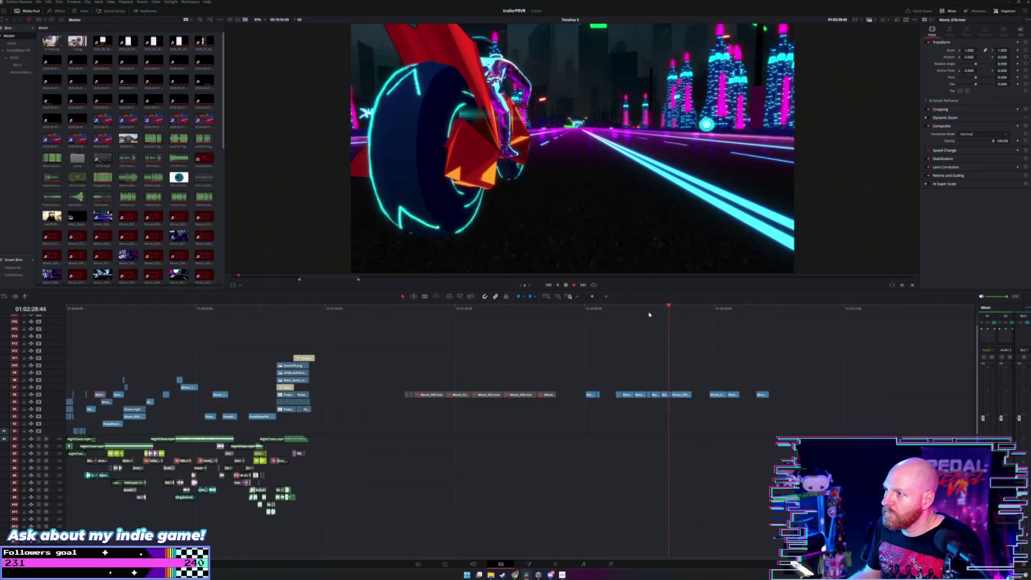
left_click(625, 311)
key("space")
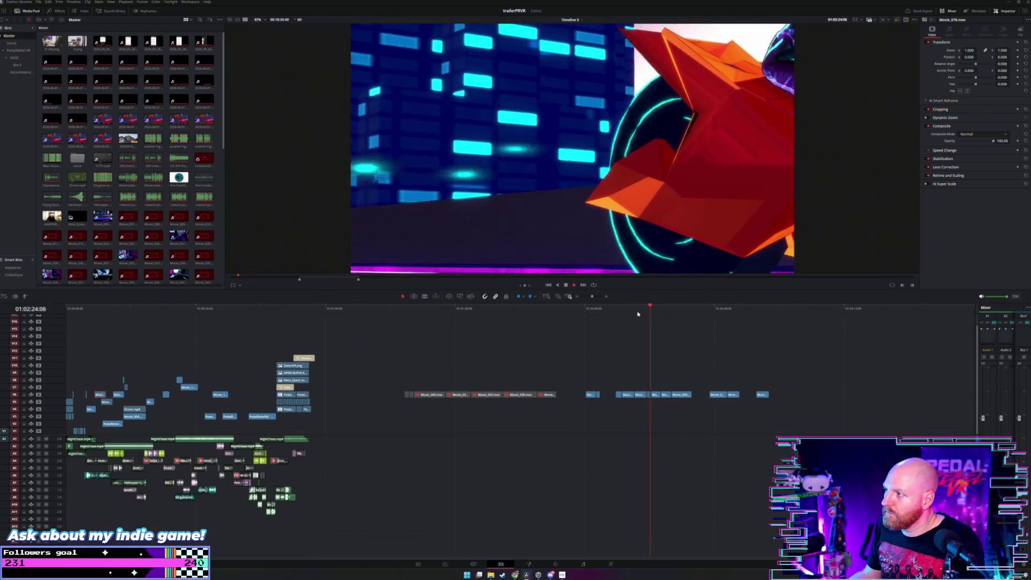
left_click(632, 310)
key("space")
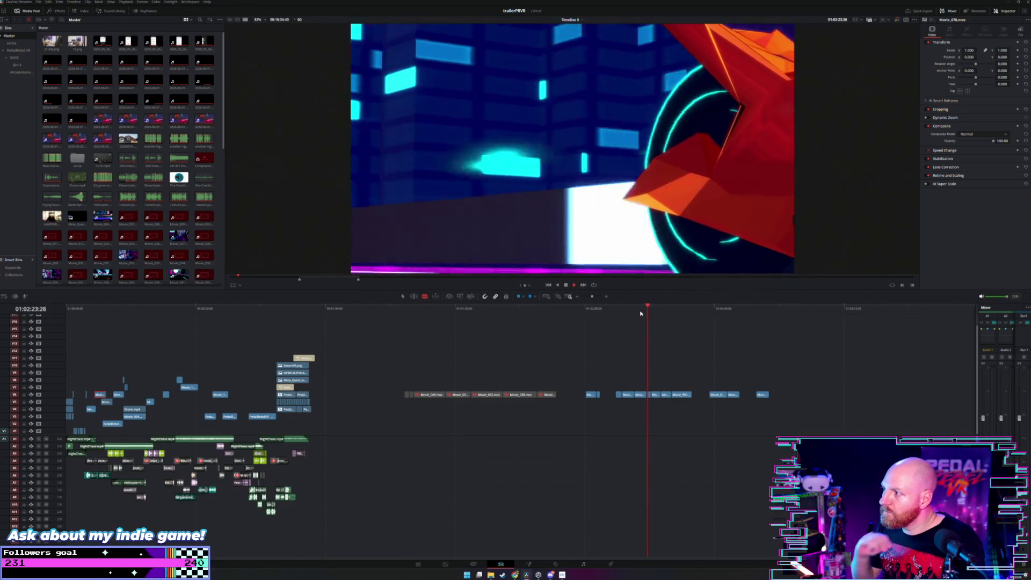
key("space")
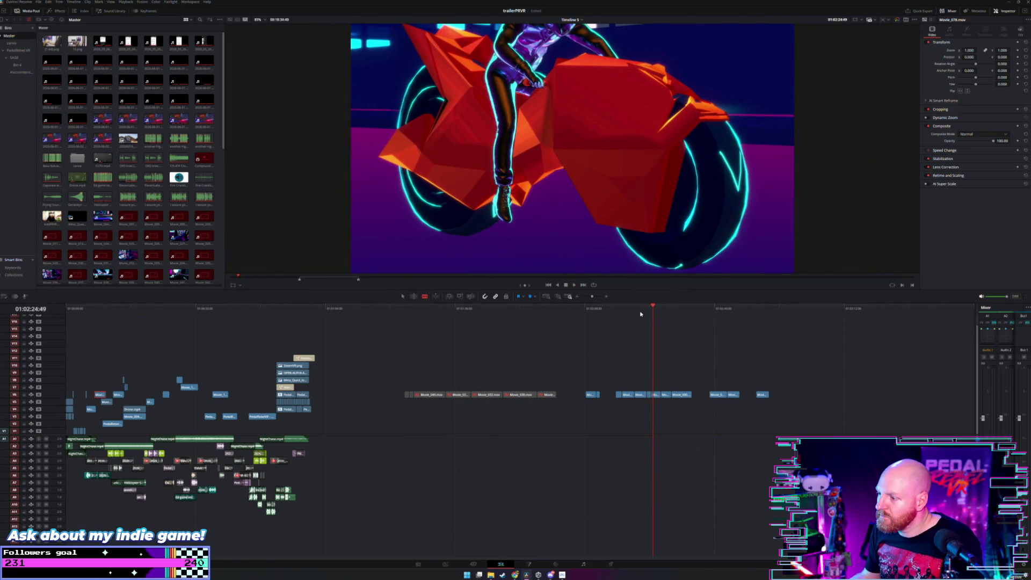
Step: Replay the city street shot in short stretches
left_click(624, 314)
left_click(633, 316)
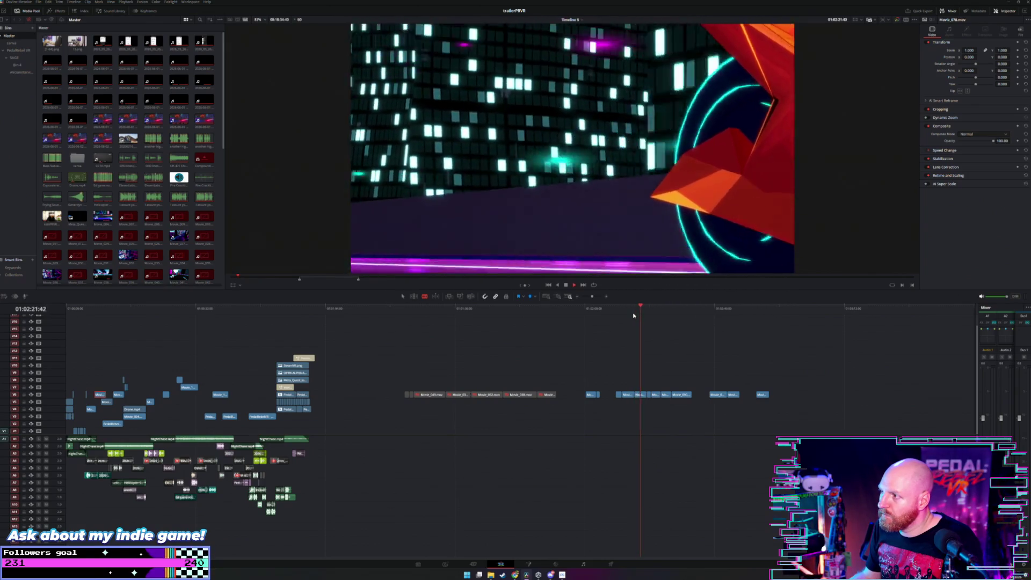
key("space")
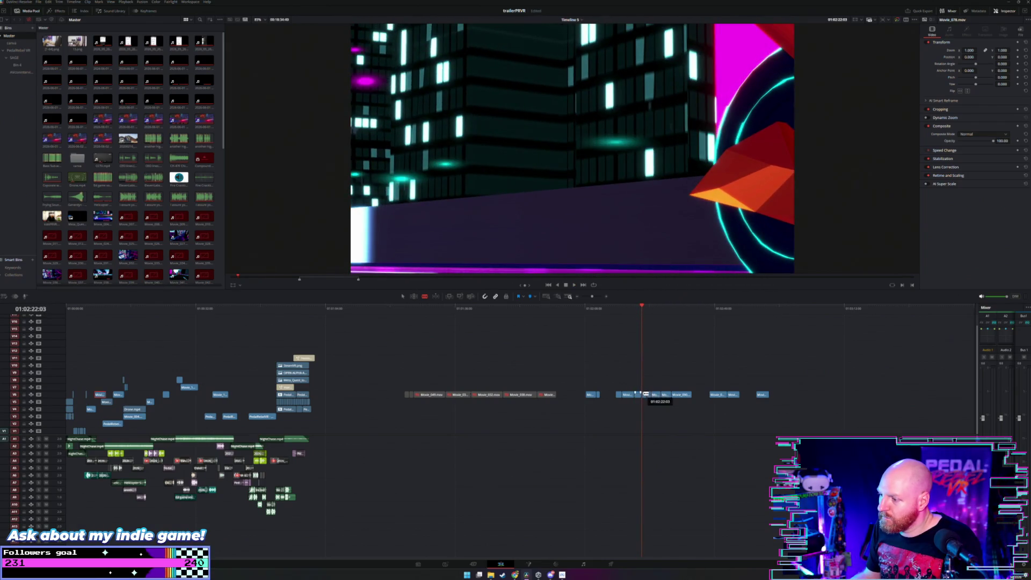
scroll(641, 390, "up", 2)
key("space")
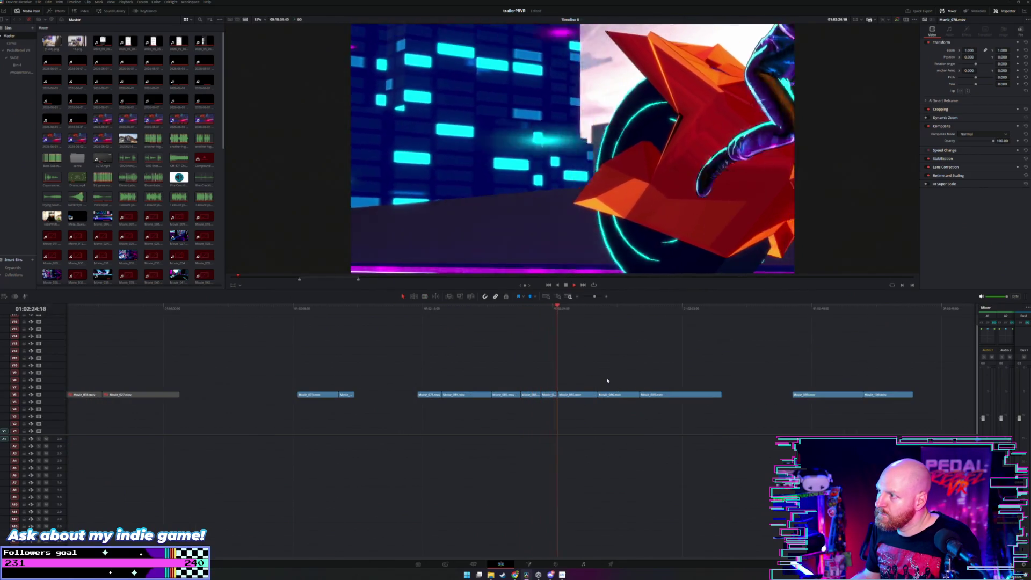
Step: Switch to the Blade tool and lift Movie_086 from V6 up to track V8
key("space")
key("b")
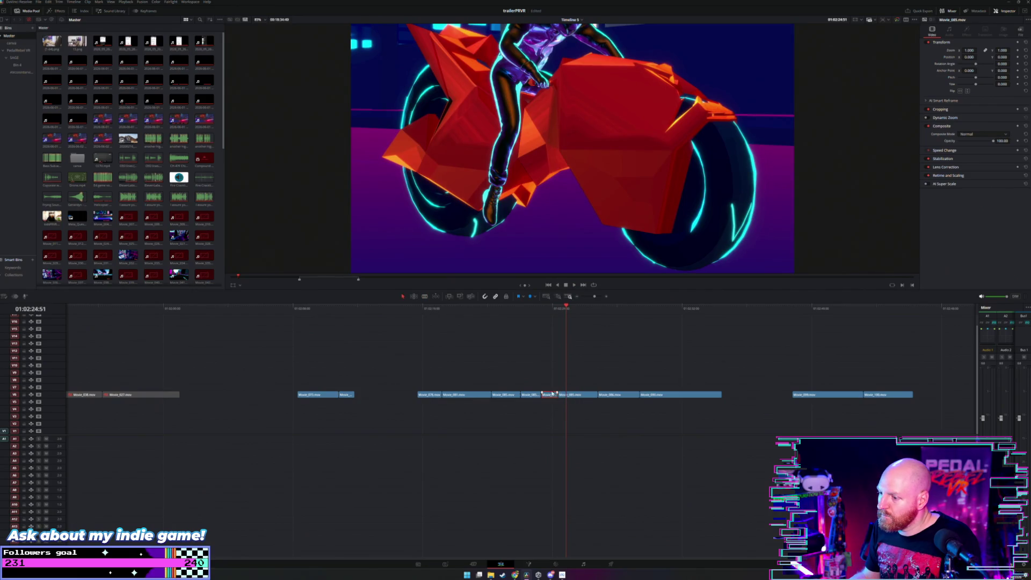
left_click(594, 309)
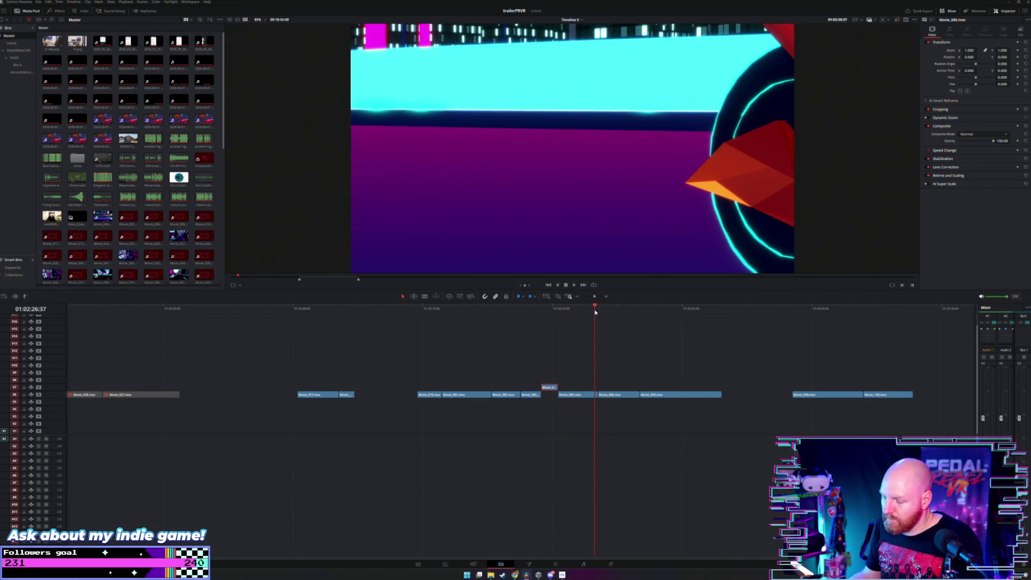
key("space")
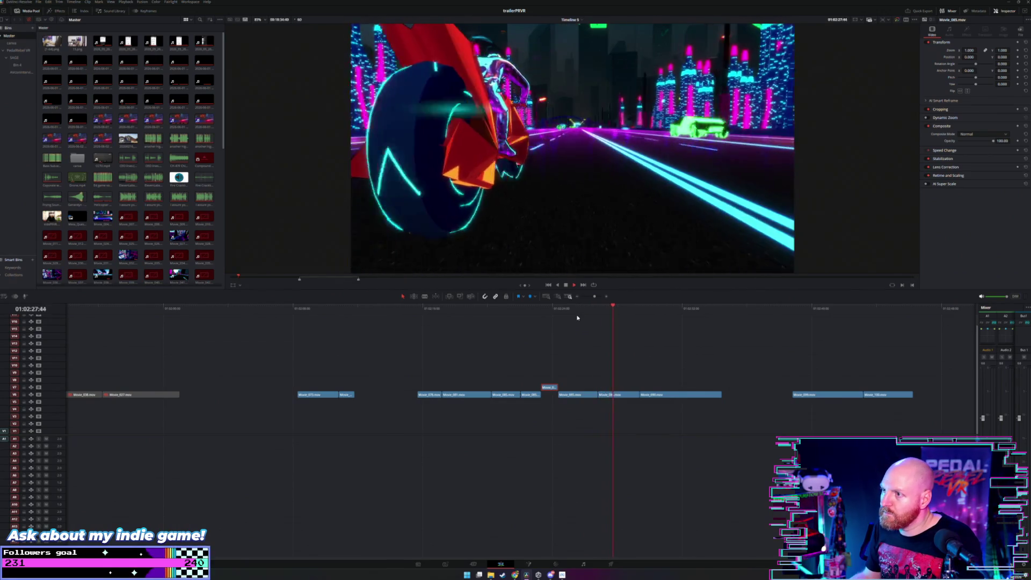
left_click_drag(613, 397, 573, 385)
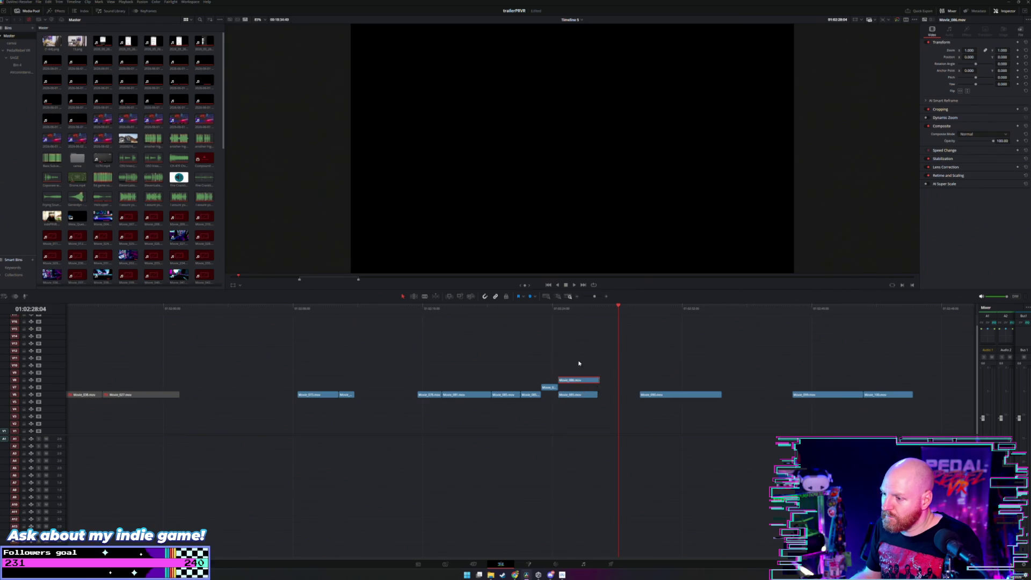
left_click_drag(543, 383, 542, 383)
scroll(511, 378, "down", 5)
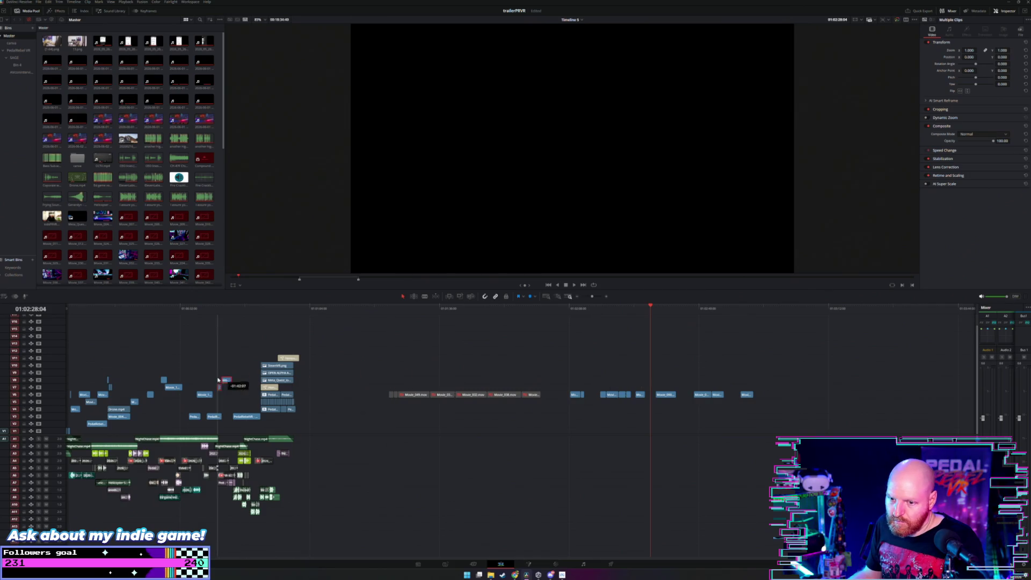
Step: Play the trailer's opening and step back to an earlier clip edge
left_click(122, 307)
key("space")
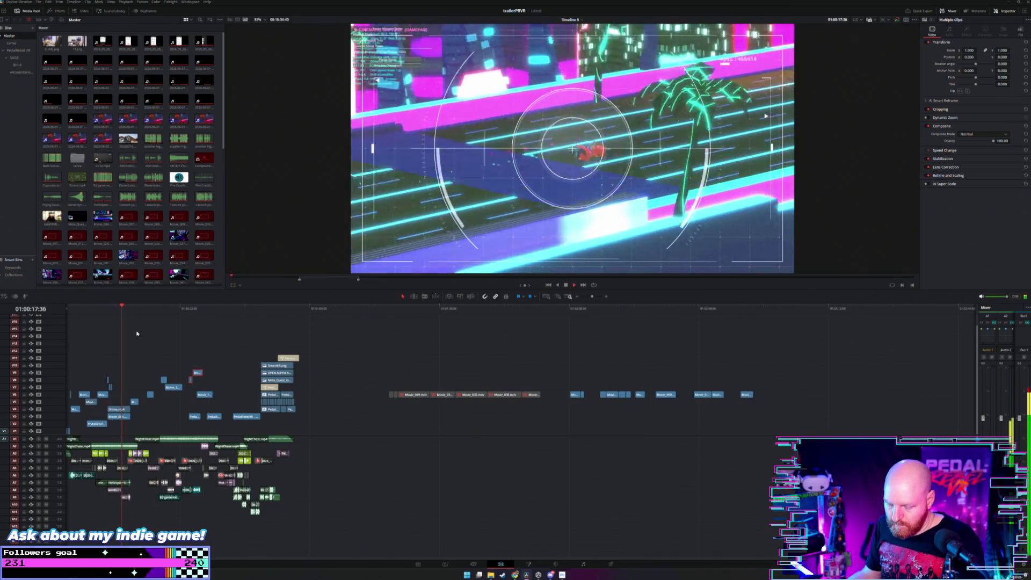
scroll(138, 338, "up", 3)
scroll(308, 343, "up", 3)
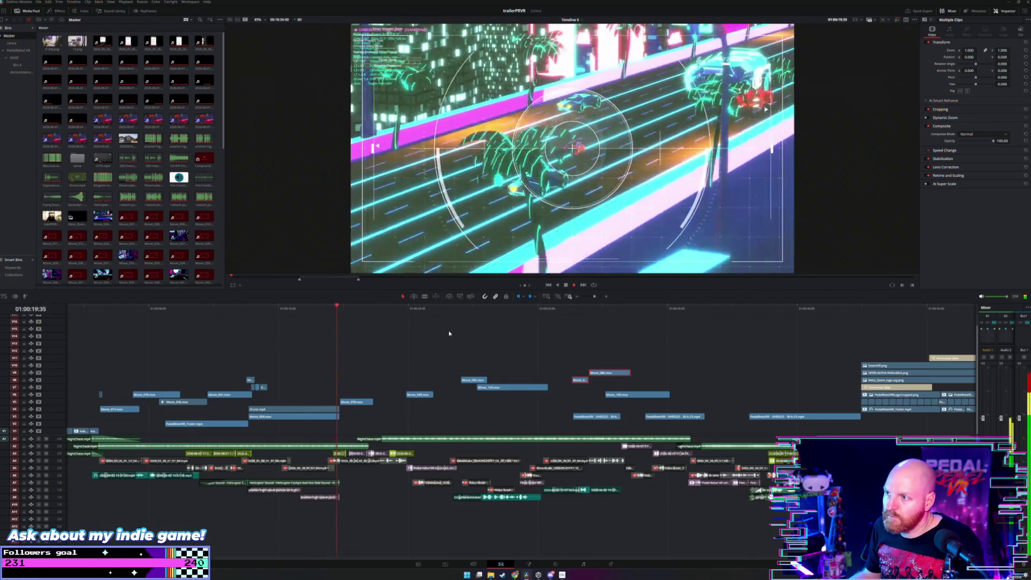
key("space")
key("Up")
key("Up")
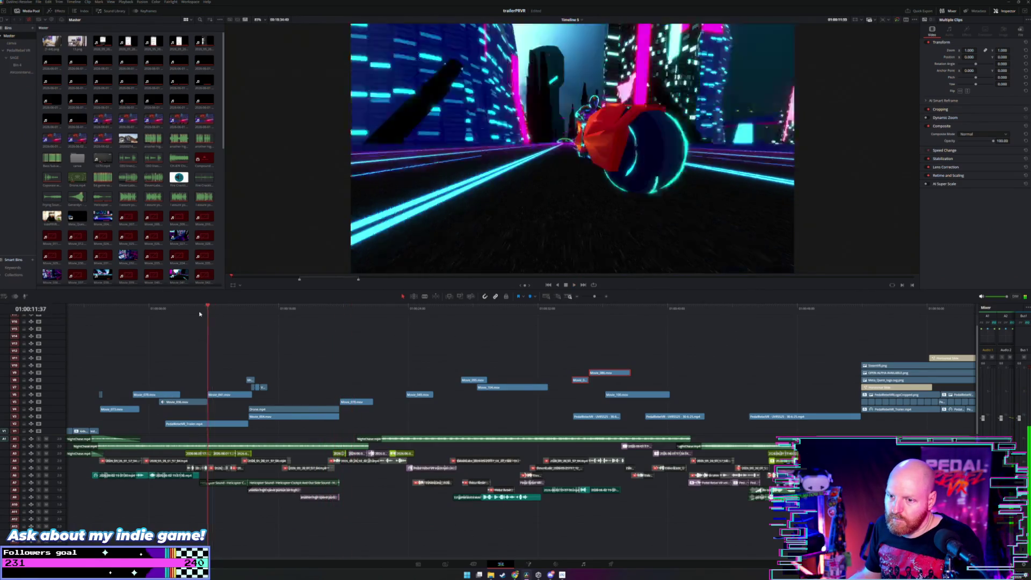
key("Up")
key("Up")
key("Up")
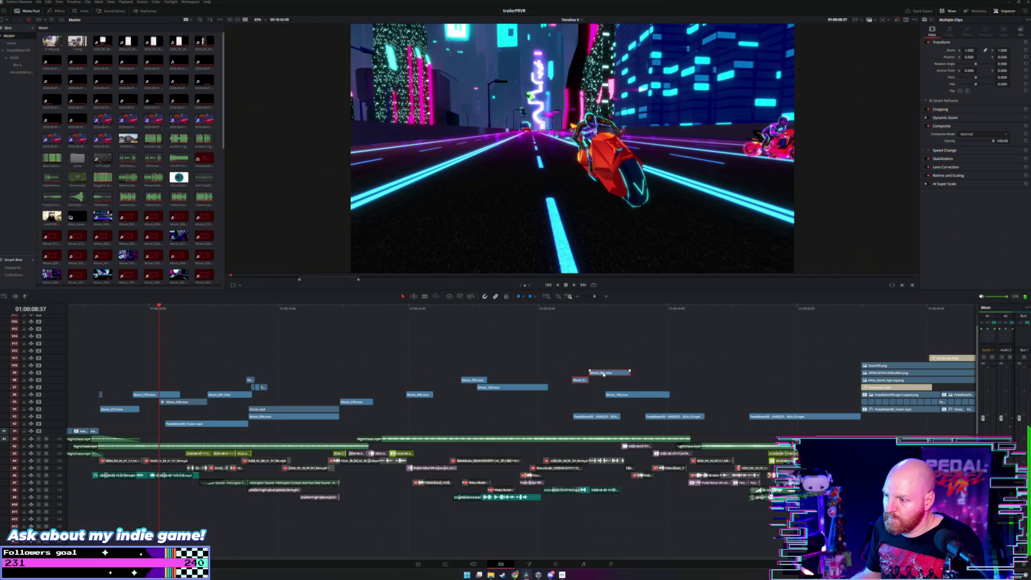
Step: Move Movie_085 up one track beside Movie_086, replay, then select both clips
left_click(228, 367)
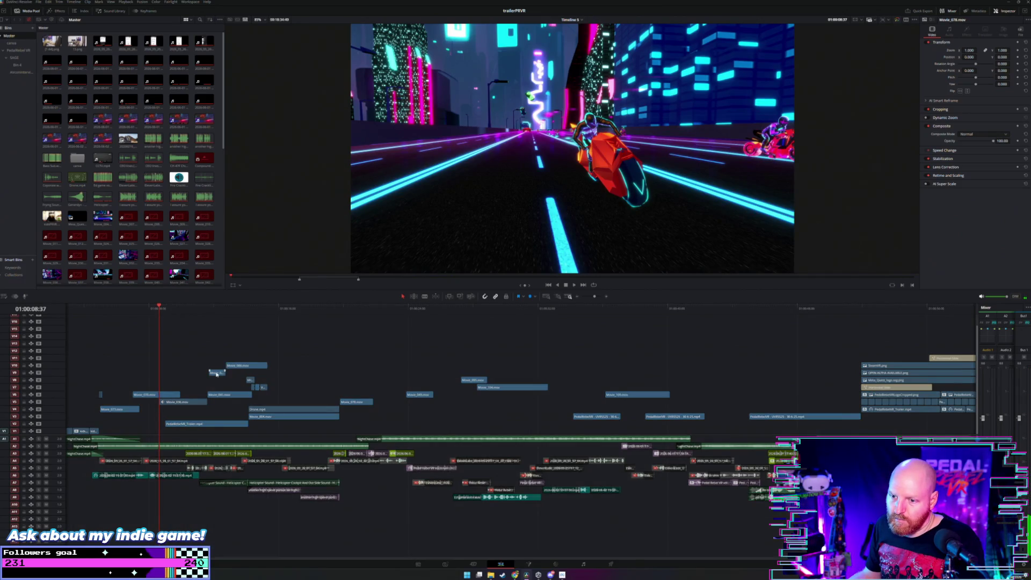
left_click_drag(216, 374, 216, 370)
left_click(86, 309)
key("space")
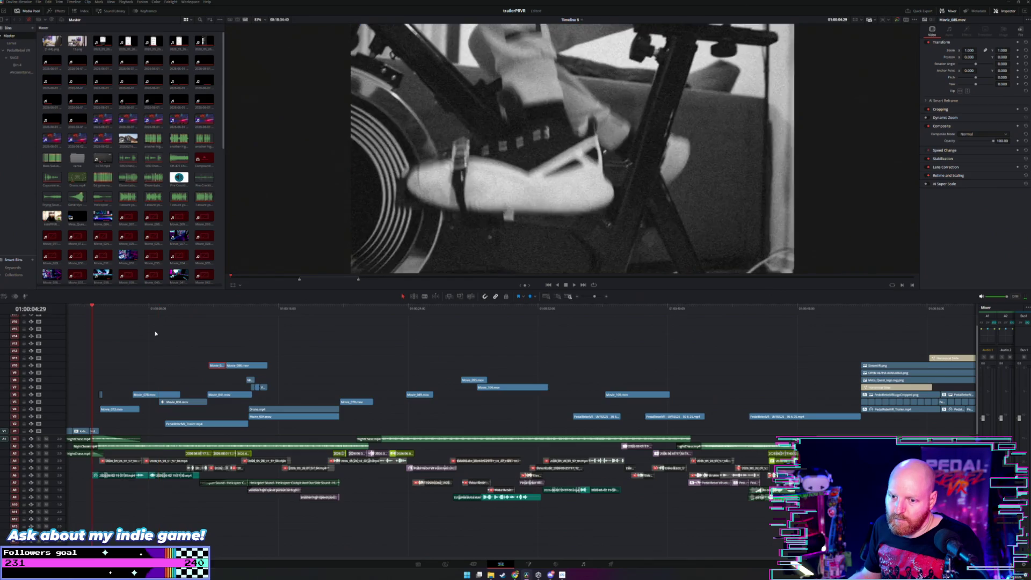
key("ctrl+equal")
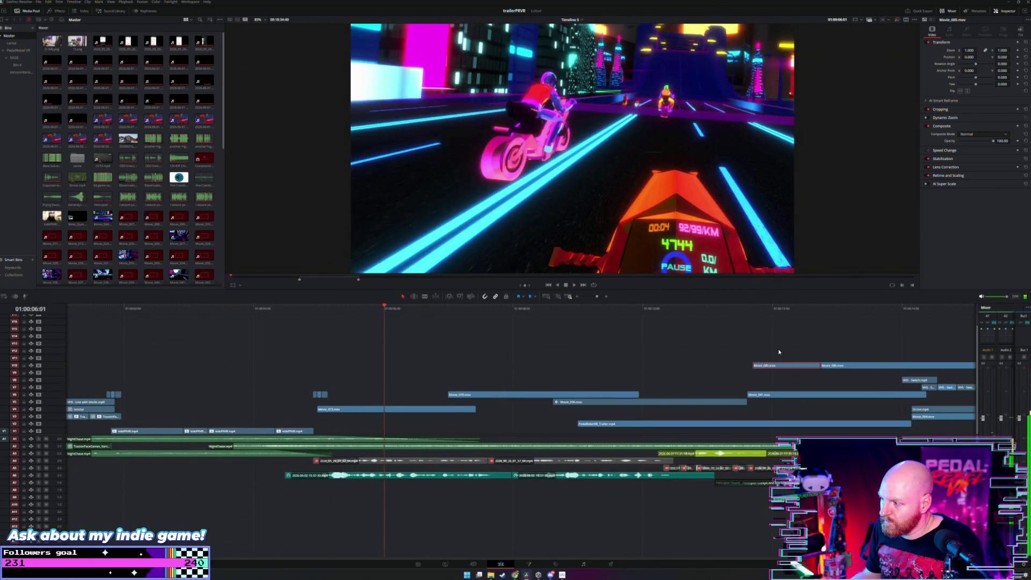
mouse_move(820, 349)
left_mouse_down()
mouse_move(812, 373)
mouse_move(570, 387)
left_mouse_up()
Step: Move Movie_085 and Movie_086 earlier and down one track, then replay
left_click_drag(461, 412, 402, 417)
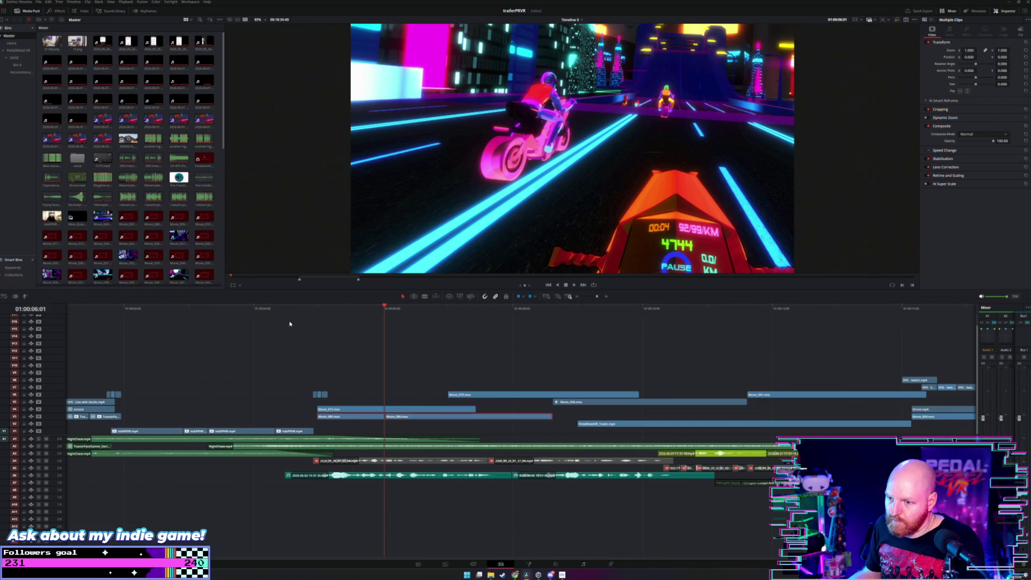
left_click(270, 313)
key("space")
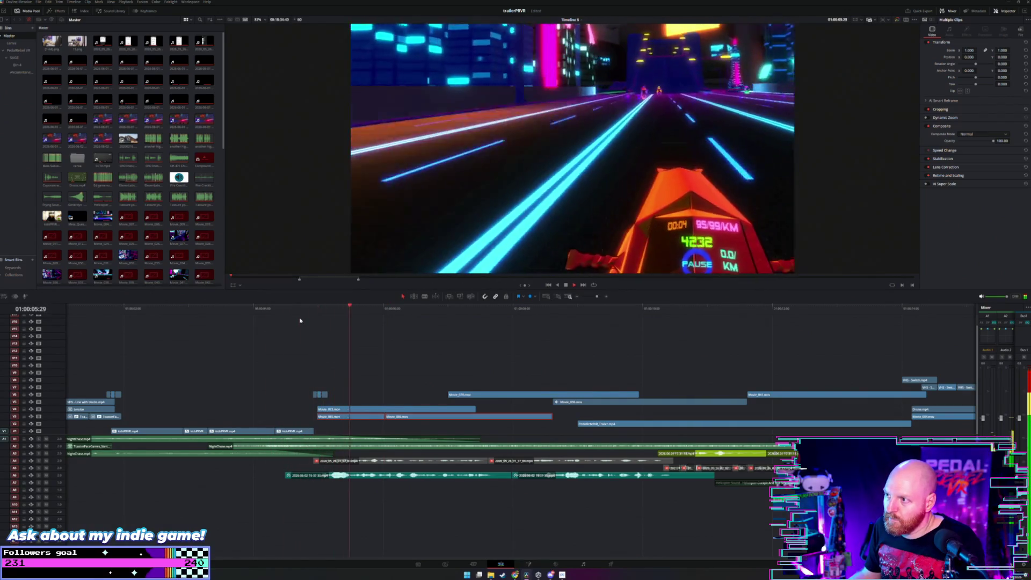
Step: Move Movie_086 up to track V7 and nudge Movie_073 slightly earlier
left_click(378, 410)
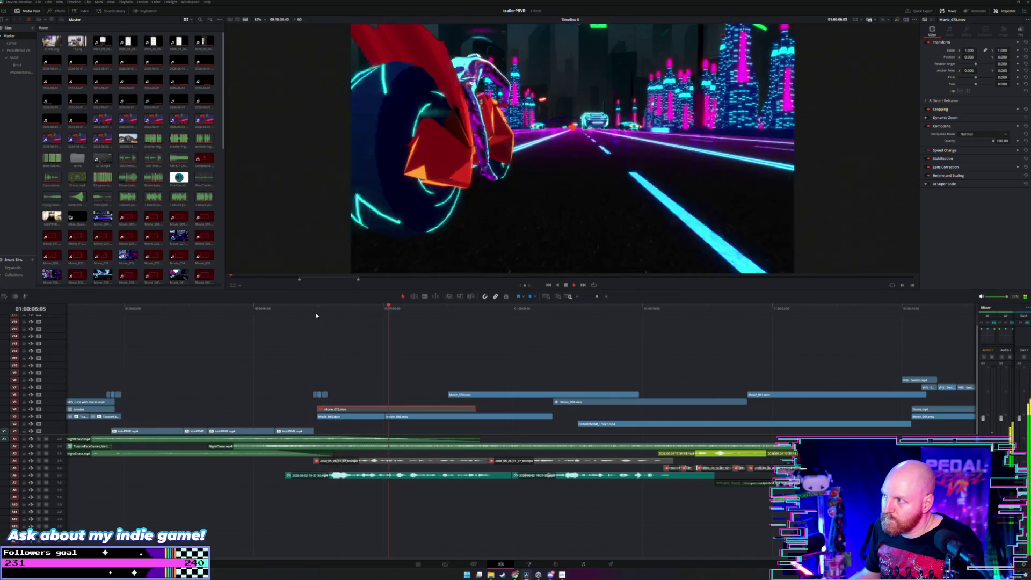
left_click(402, 385)
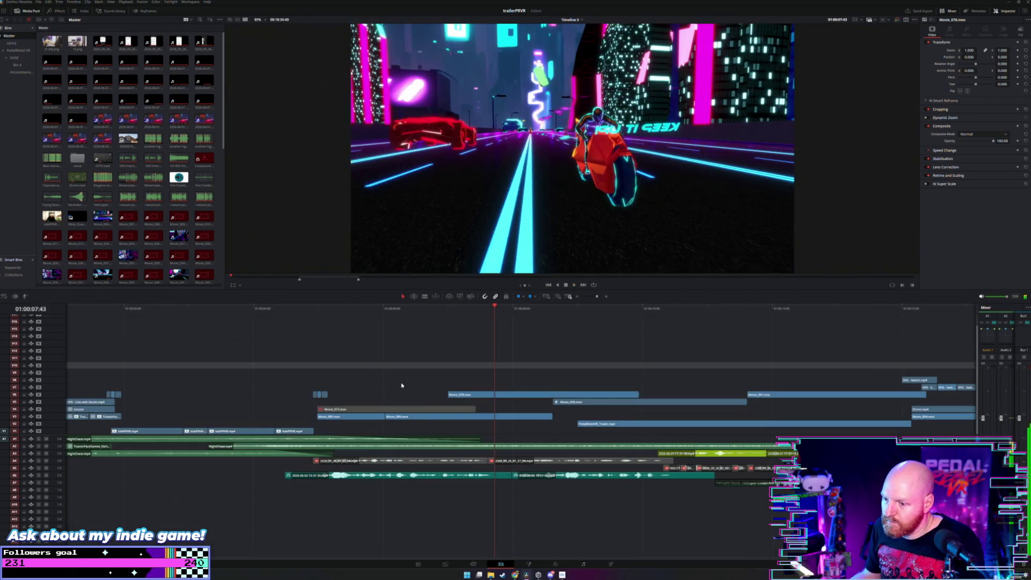
left_click_drag(416, 422, 482, 388)
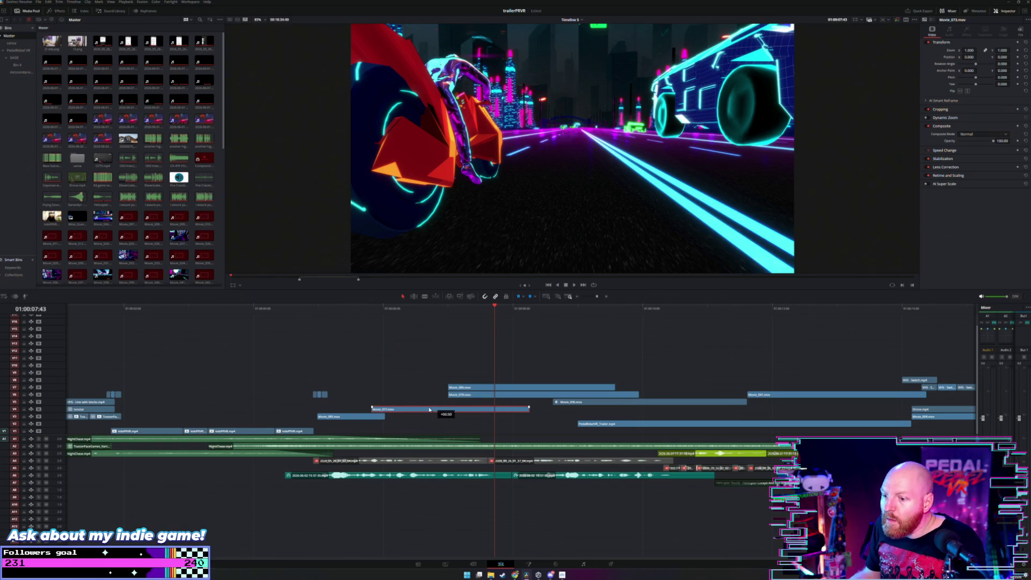
left_click_drag(430, 410, 424, 410)
key("space")
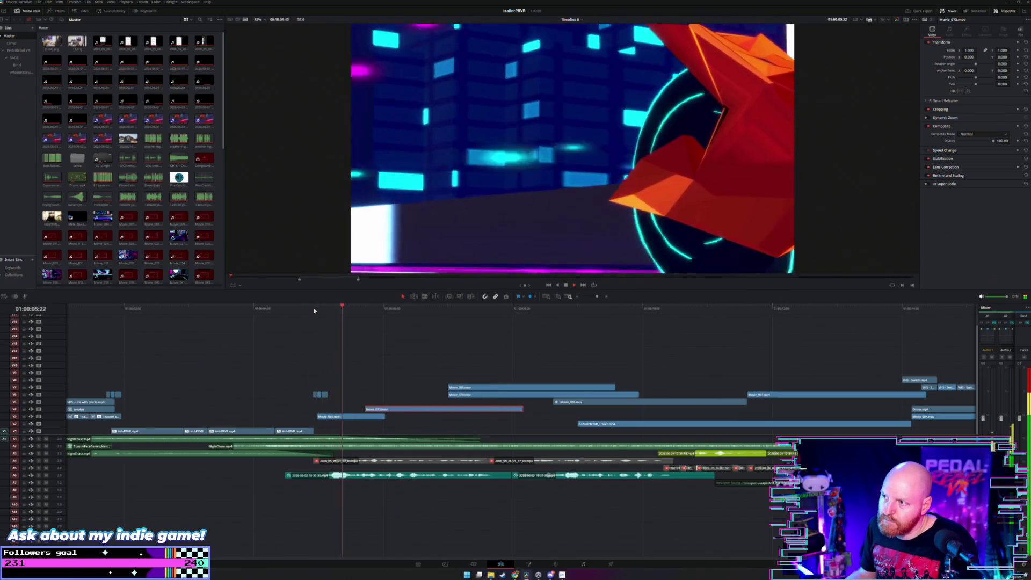
left_click(276, 311)
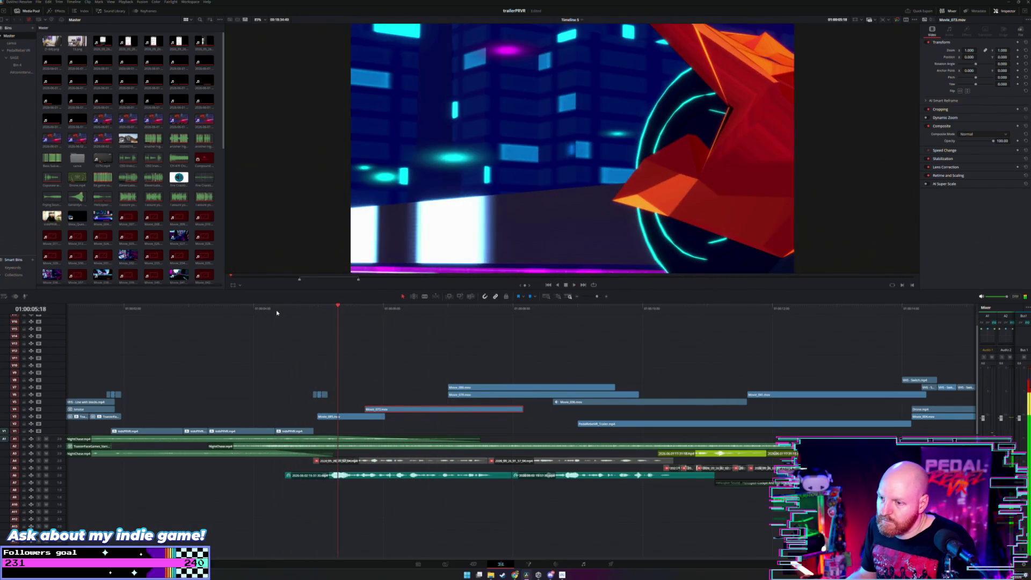
left_click(280, 317)
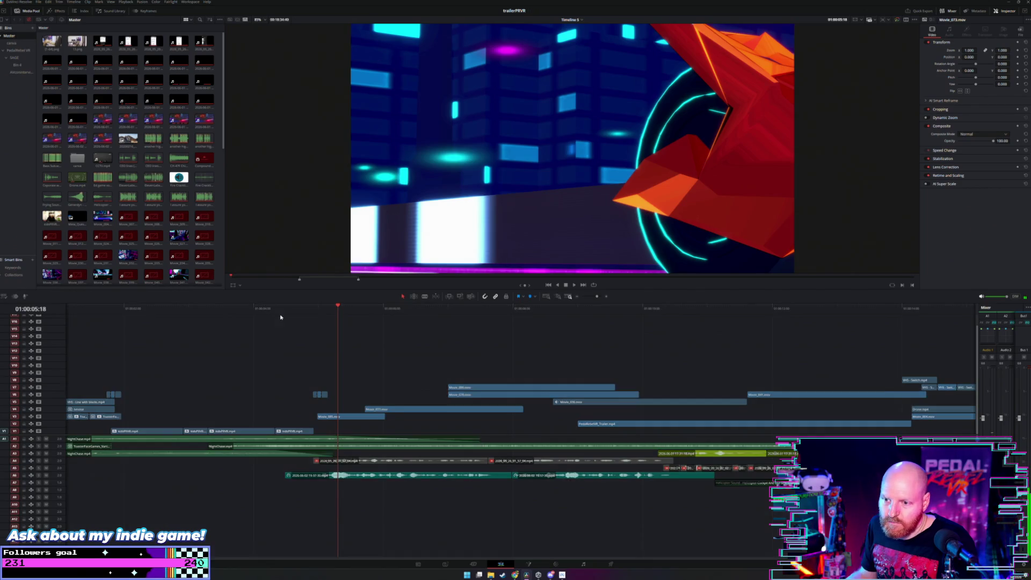
left_click(276, 312)
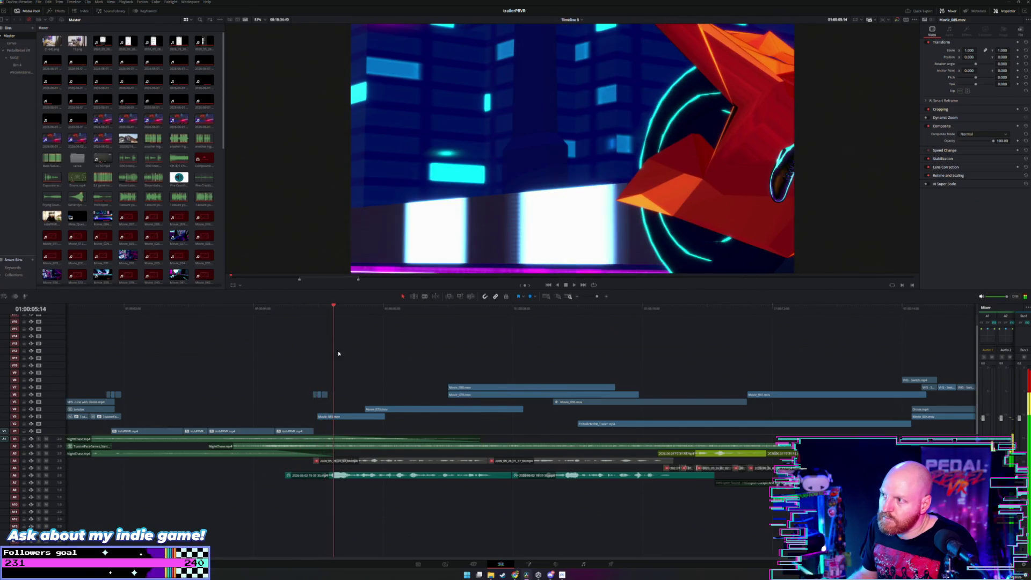
Step: Apply Flip Horizontal to Movie_085 on V3 and play back the mirrored shot
left_click(347, 417)
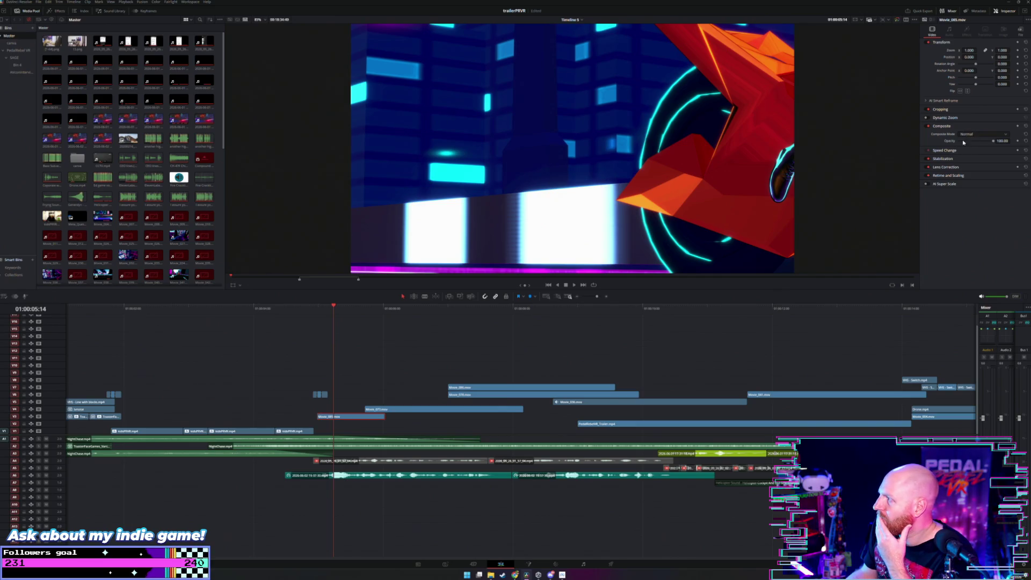
left_click(962, 91)
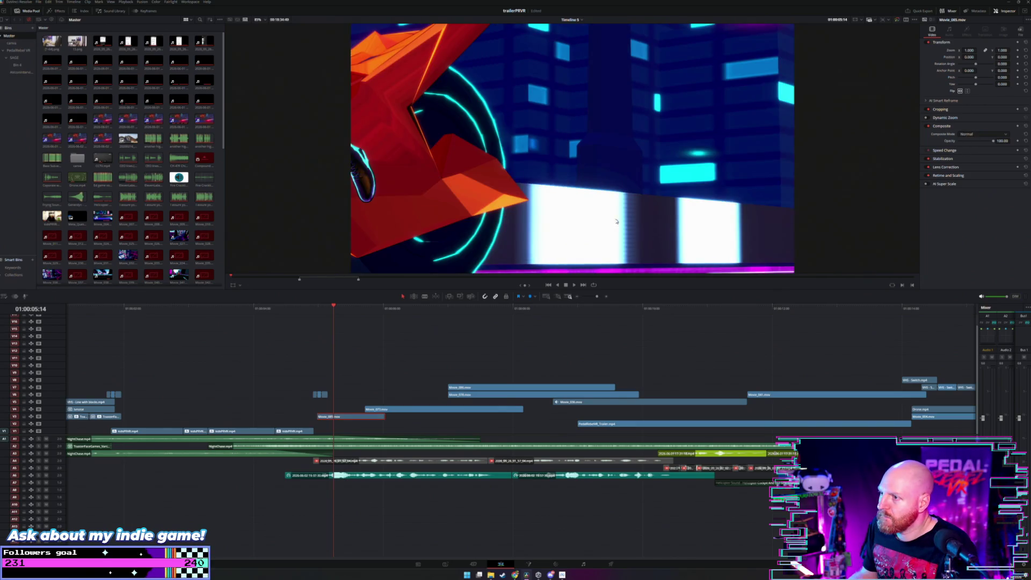
left_click(286, 314)
key("space")
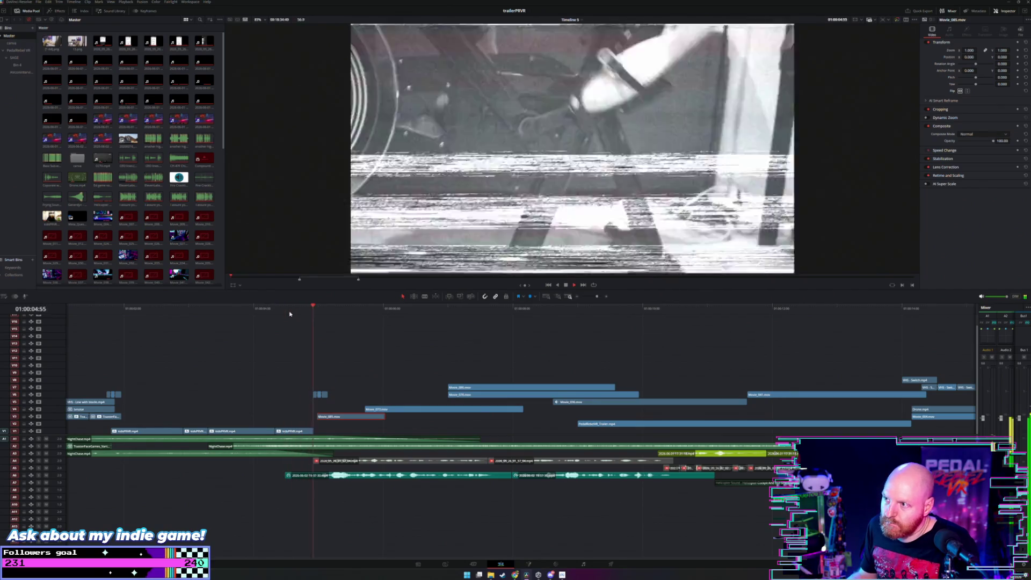
Step: Extend Movie_085 to start earlier on V3, then move it 30 frames later
left_click_drag(322, 309, 322, 309)
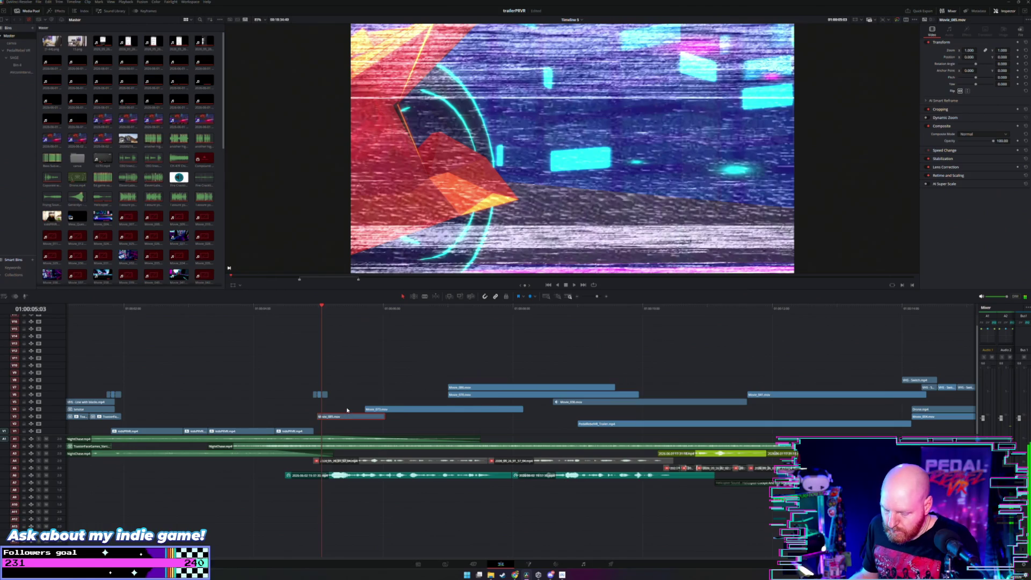
scroll(346, 408, "up", 2)
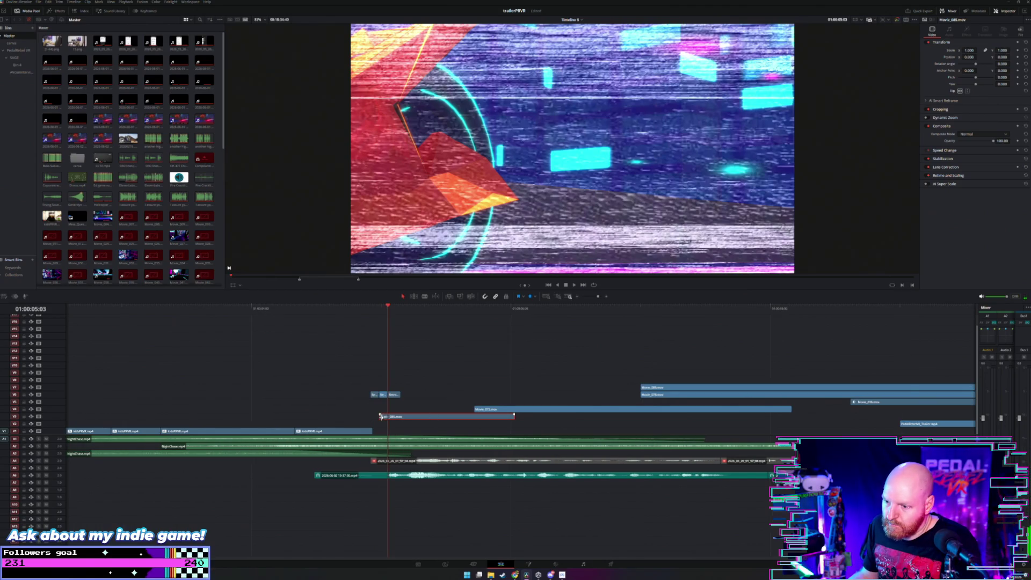
left_click_drag(381, 417, 329, 418)
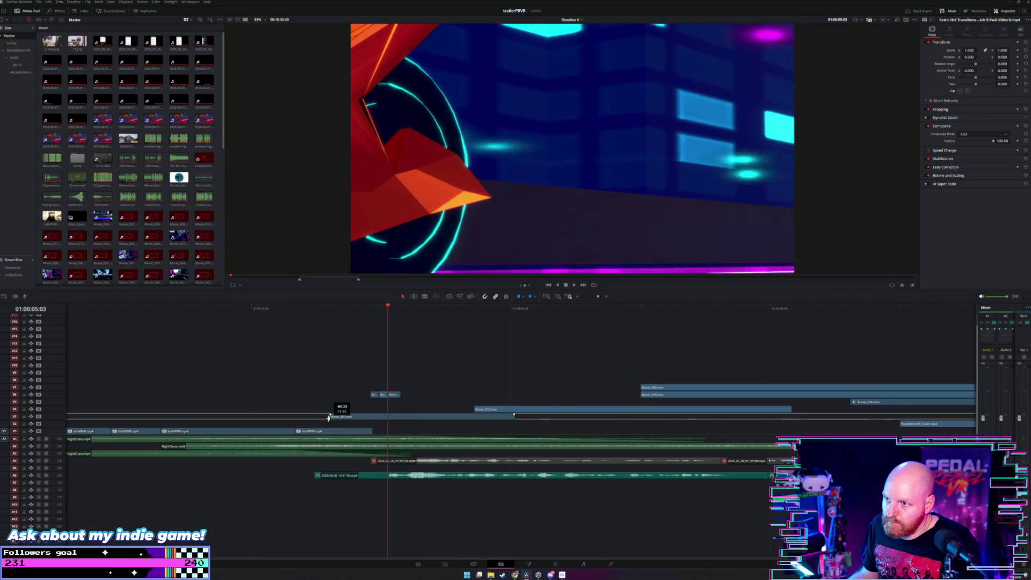
left_click_drag(395, 417, 445, 415)
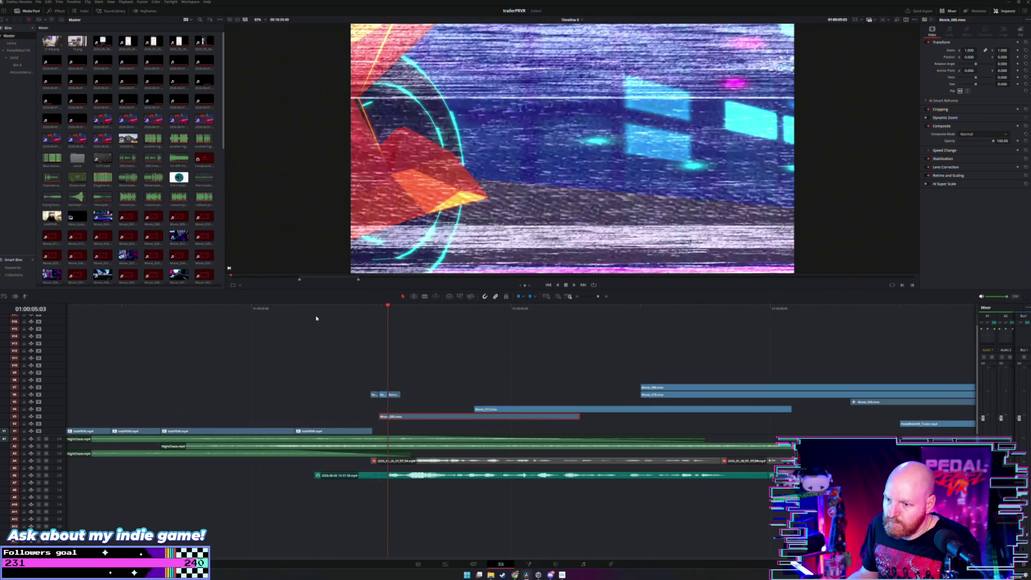
key("/")
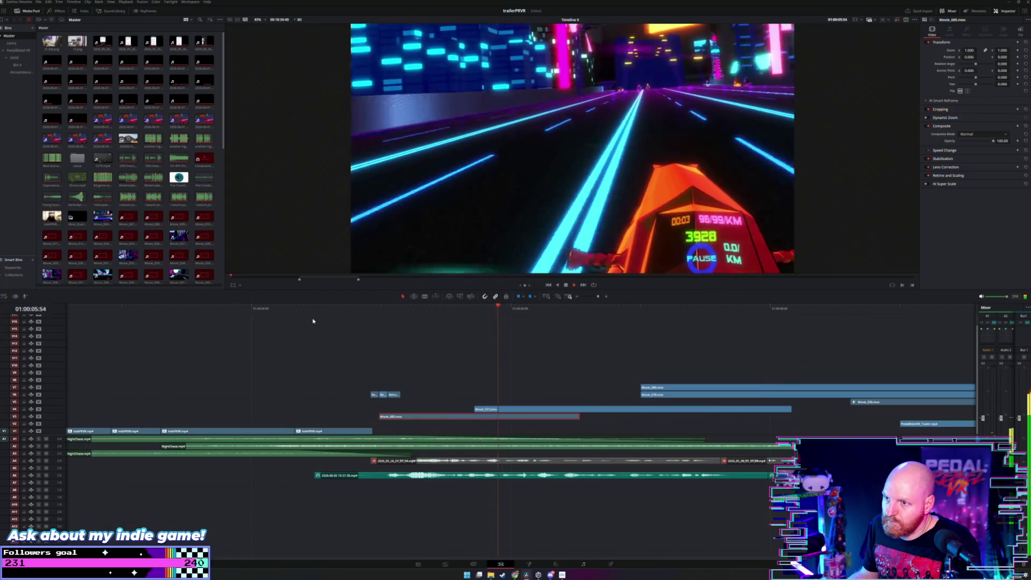
Step: Shorten Movie_085's end and trim its start by 48 frames, then replay
left_click_drag(362, 309, 483, 322)
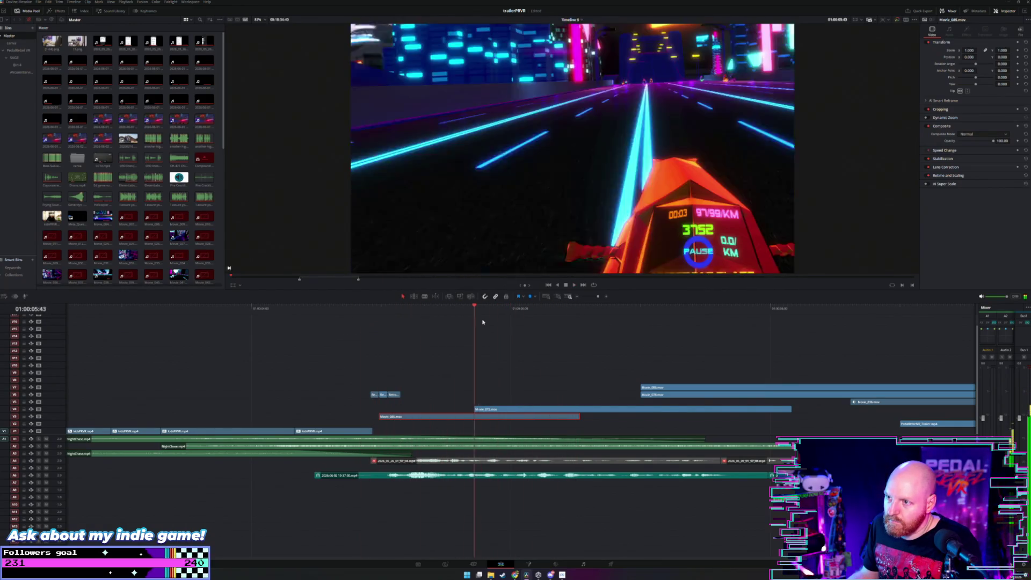
mouse_move(483, 322)
left_mouse_down()
mouse_move(566, 322)
mouse_move(578, 354)
left_mouse_up()
left_click(530, 409)
key("space")
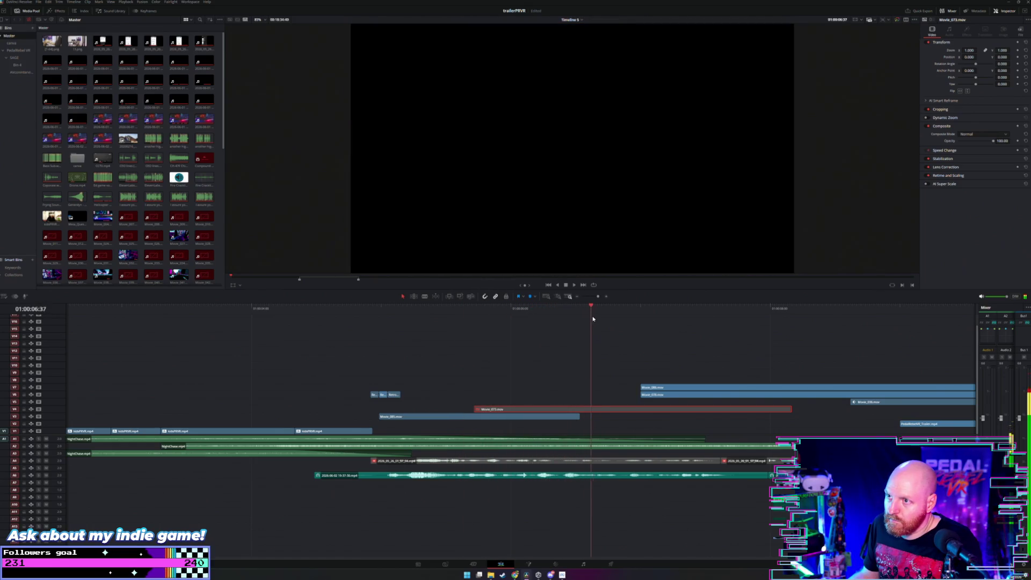
left_click_drag(578, 417, 577, 414)
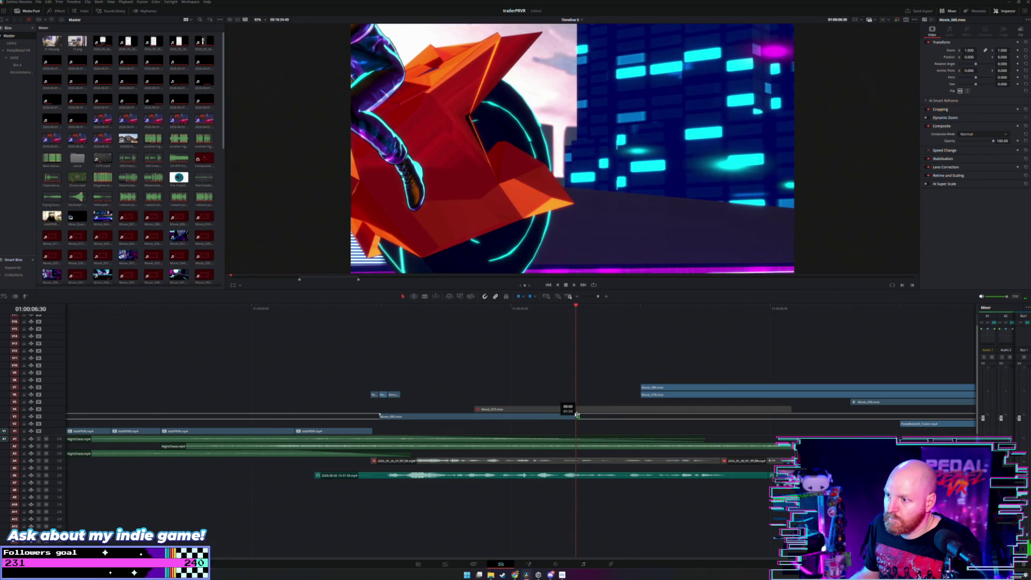
left_click_drag(435, 314, 498, 318)
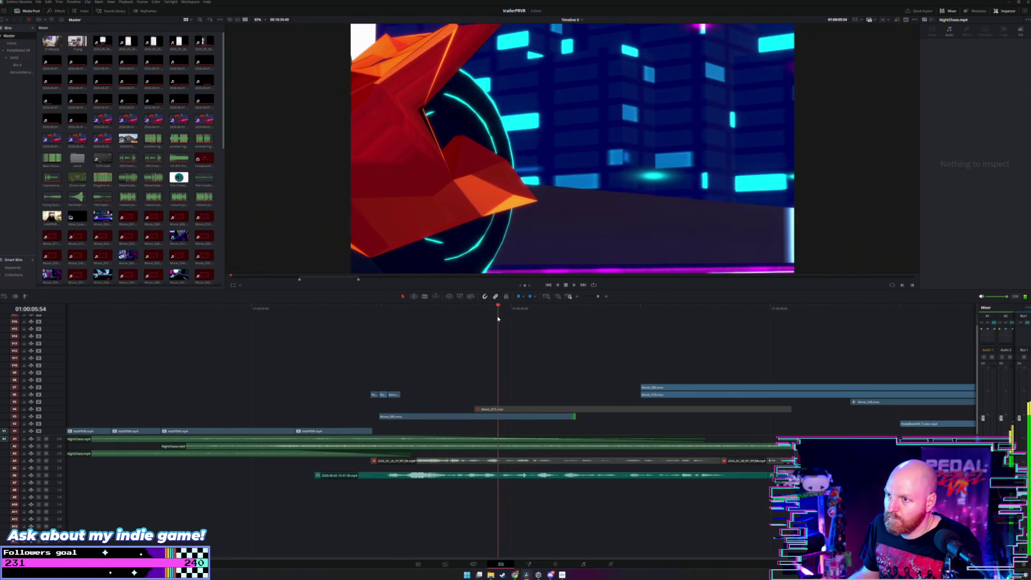
left_click_drag(381, 417, 414, 415)
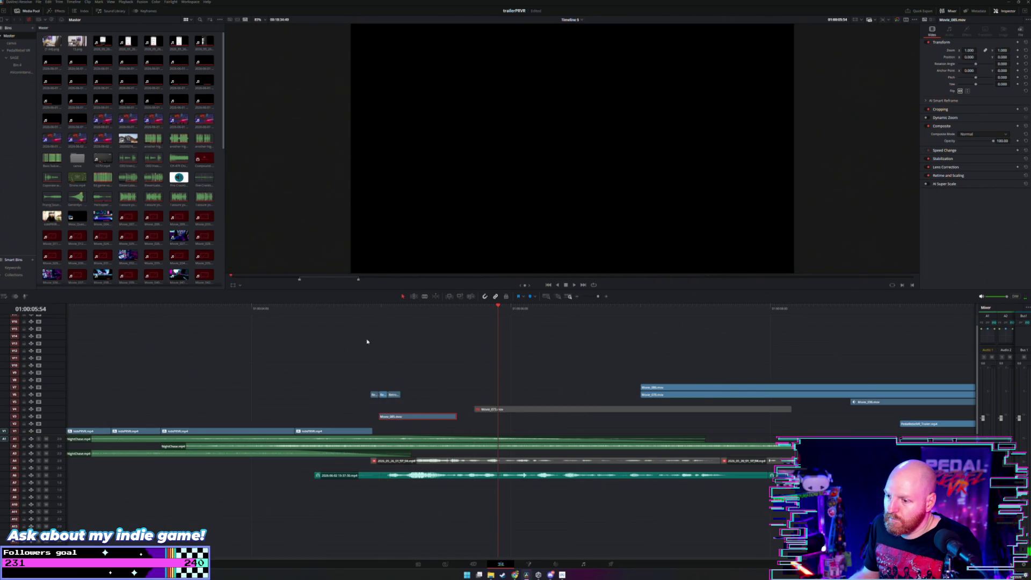
key("space")
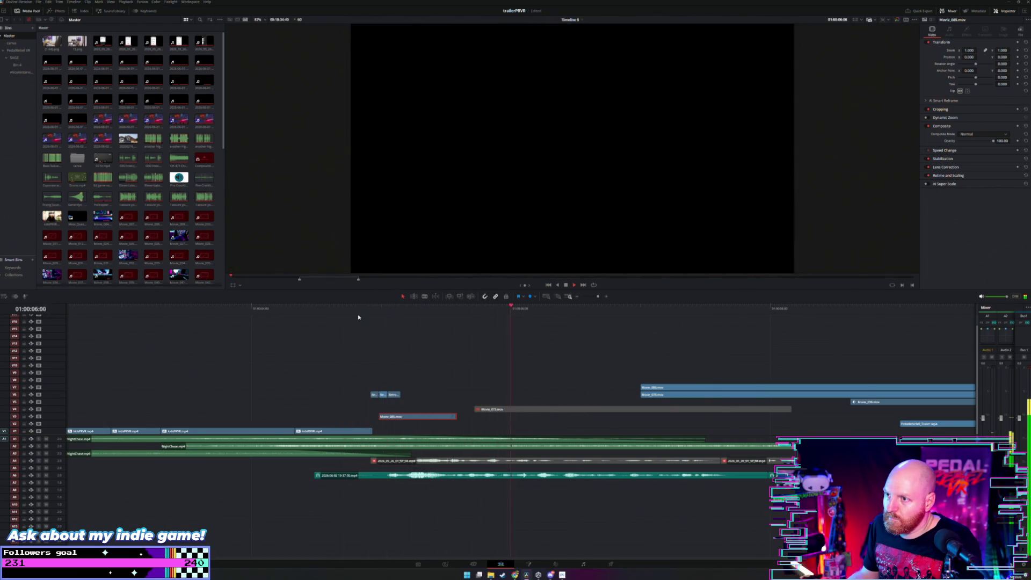
key("slash")
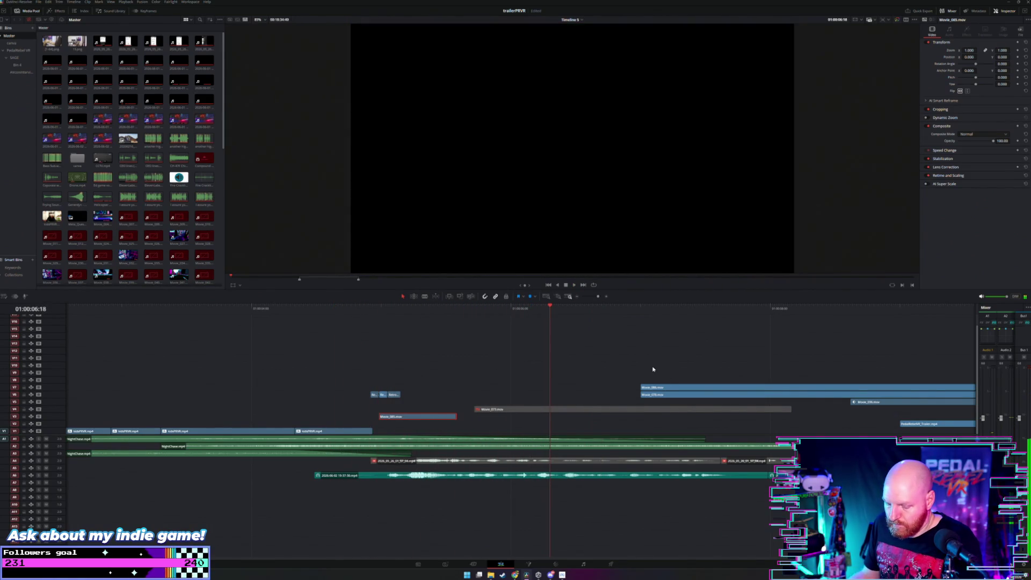
Step: Move Movie_086 from V7 down to V6 and earlier, then save the project
key("ctrl+minus")
left_click_drag(535, 389, 476, 391)
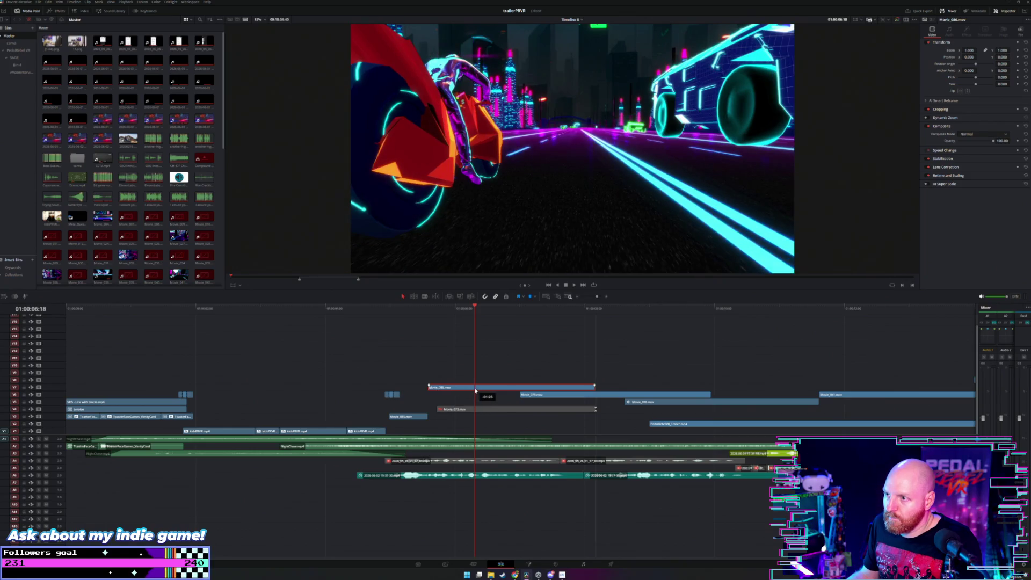
left_click(371, 309)
key("space")
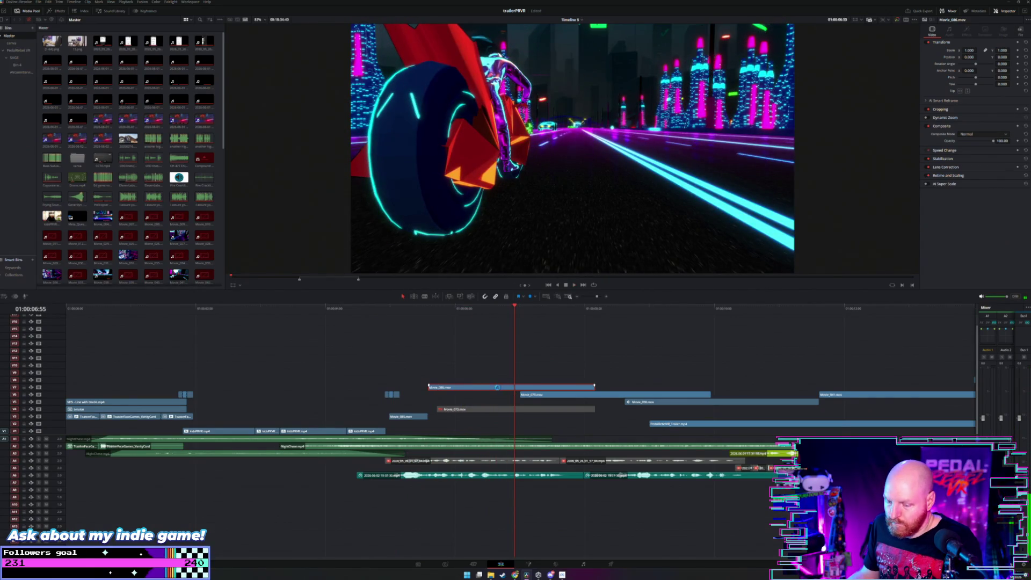
key("ctrl+s")
key("space")
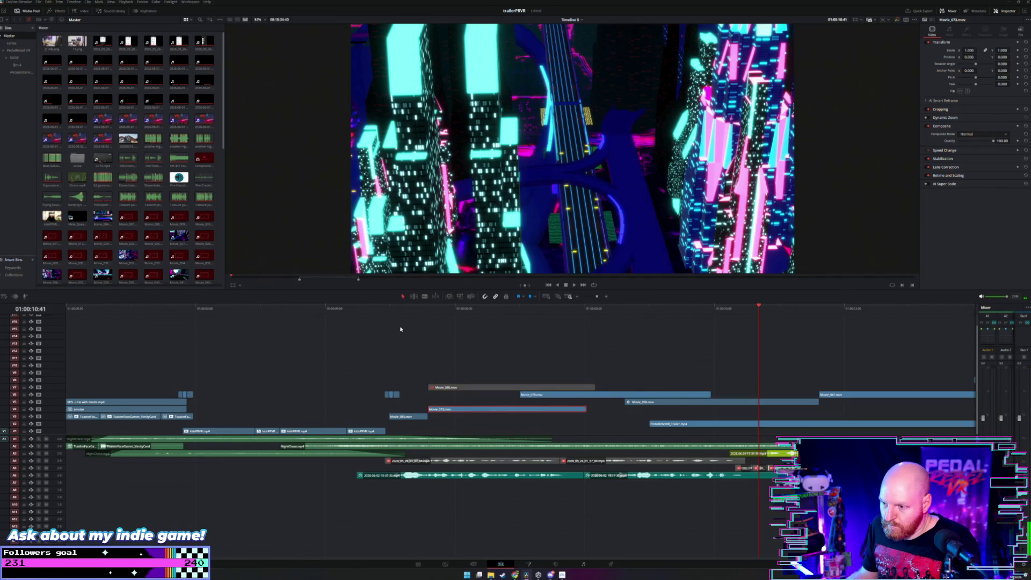
Step: Replay and scrub through the sequence from 05:14
left_click(409, 309)
key("space")
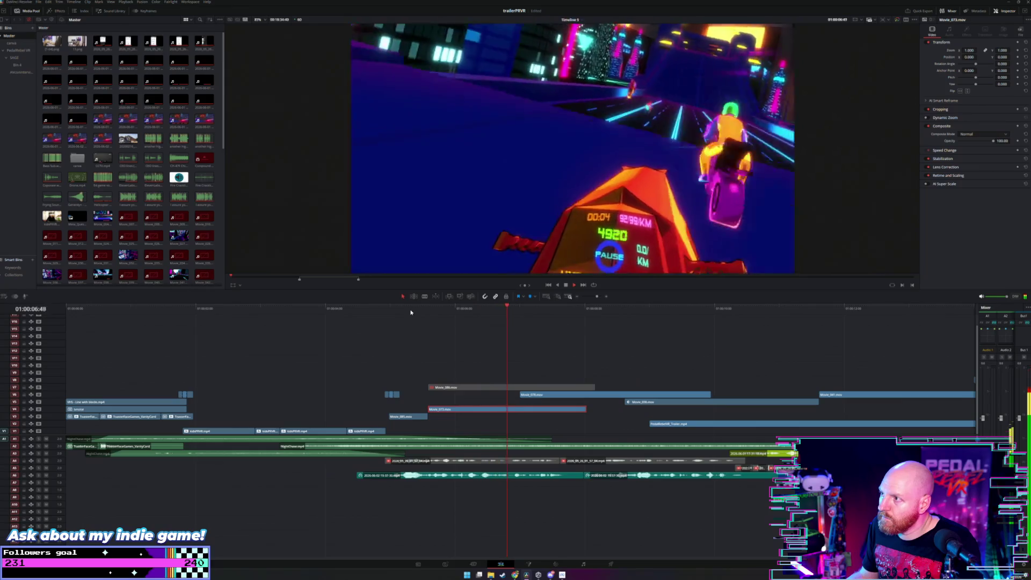
left_click(407, 309)
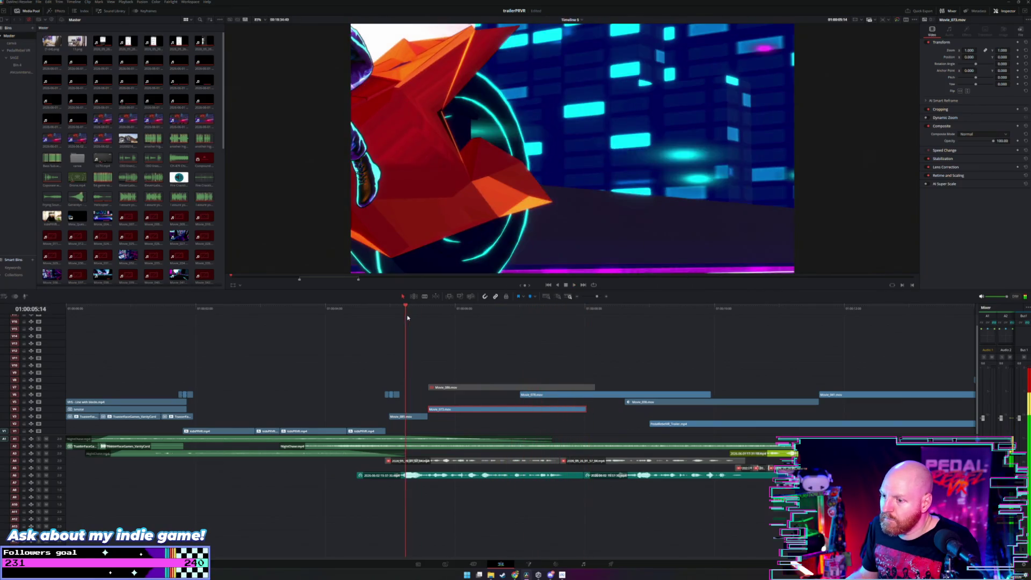
left_click_drag(407, 317, 570, 310)
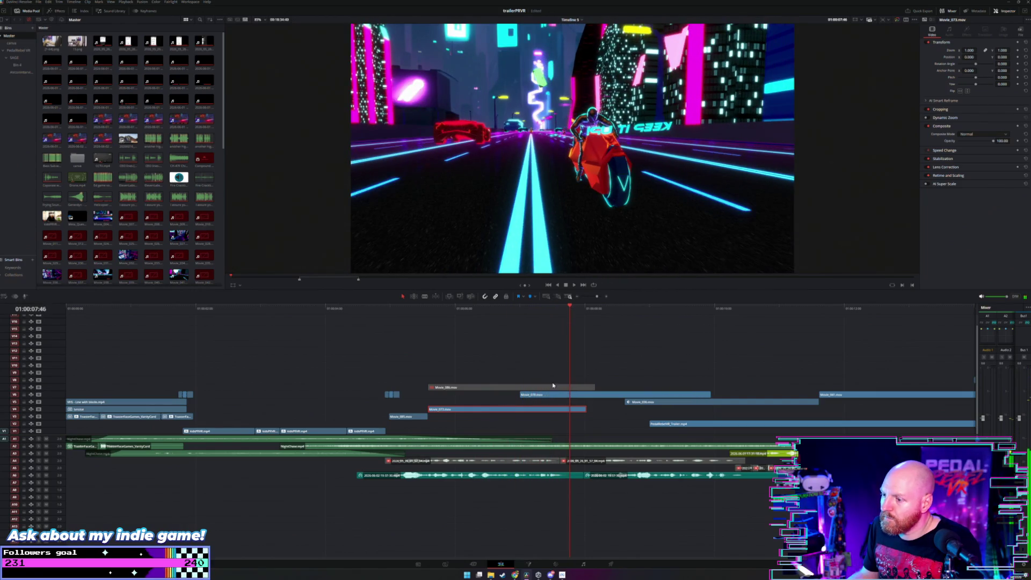
Step: Shift Movie_078 on V6 17 frames later and review the whole edit
left_click_drag(560, 396, 578, 395)
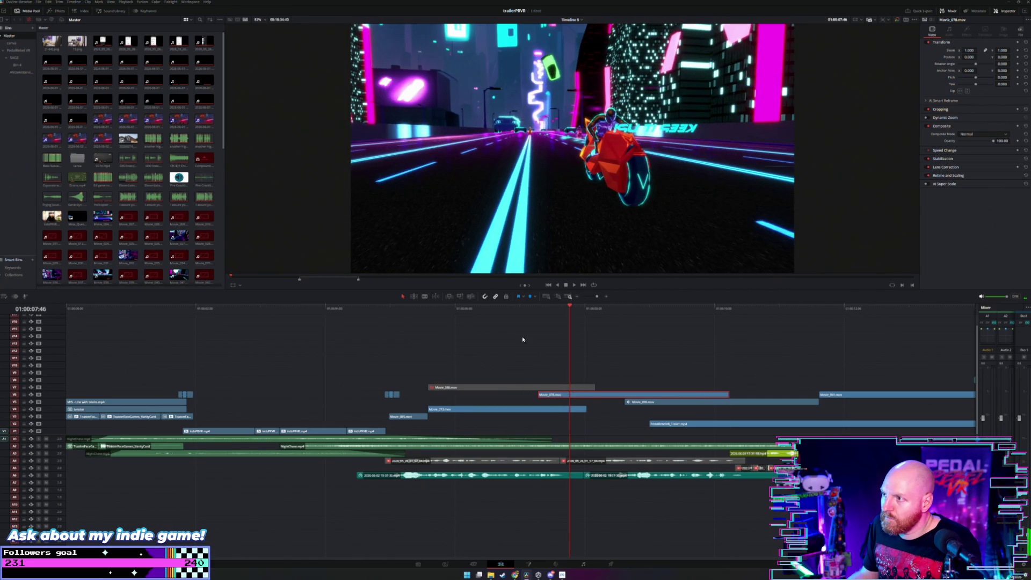
left_click(375, 312)
key("space")
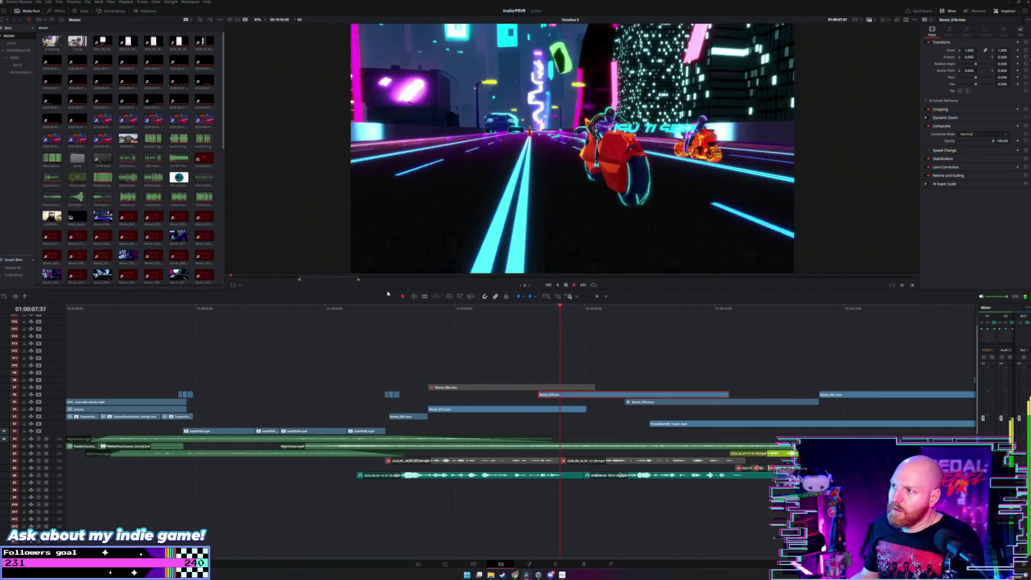
left_click(209, 323)
left_click(225, 309)
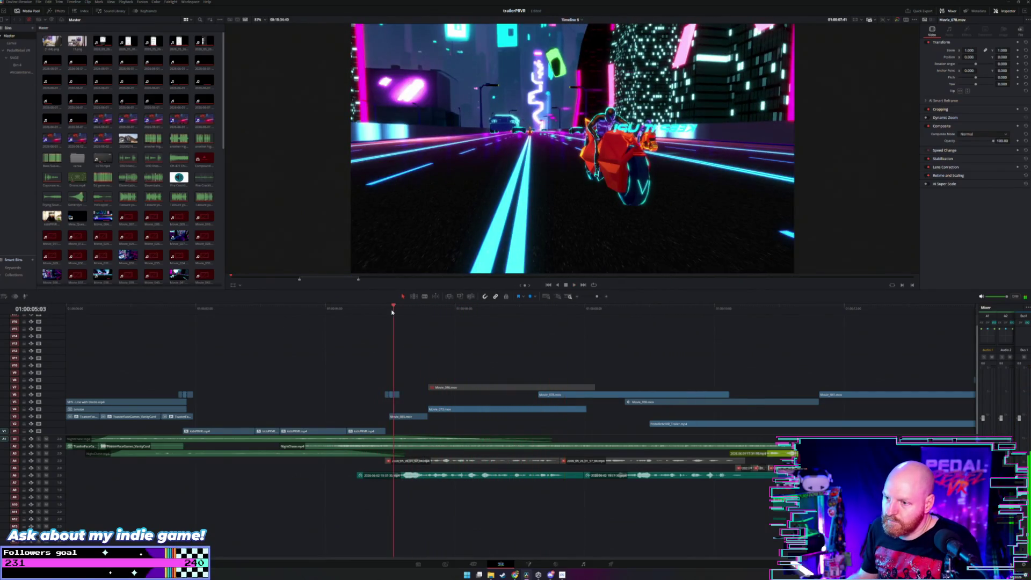
key("shift+z")
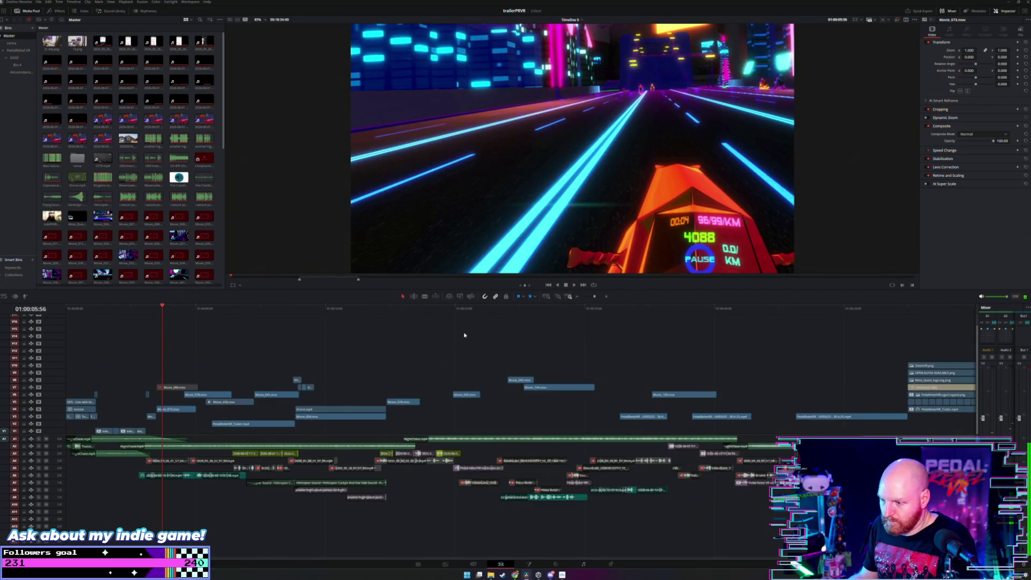
Step: Find Movie_095.mov and drag it from V8 to a higher track near 01:00:05:14
key("shift+z")
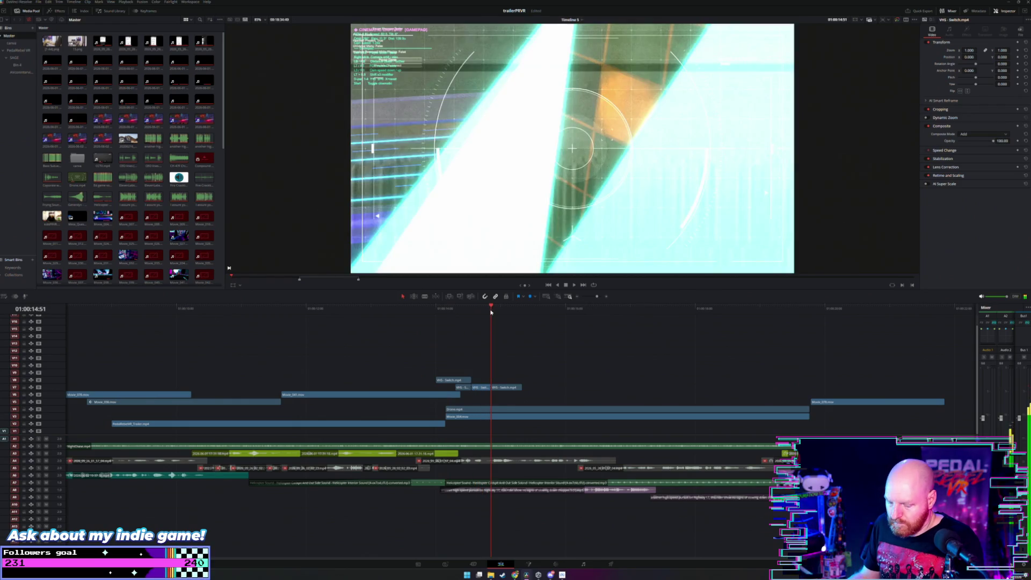
key("ctrl+minus")
mouse_move(696, 311)
left_mouse_down()
mouse_move(452, 312)
mouse_move(314, 337)
mouse_move(847, 331)
left_mouse_up()
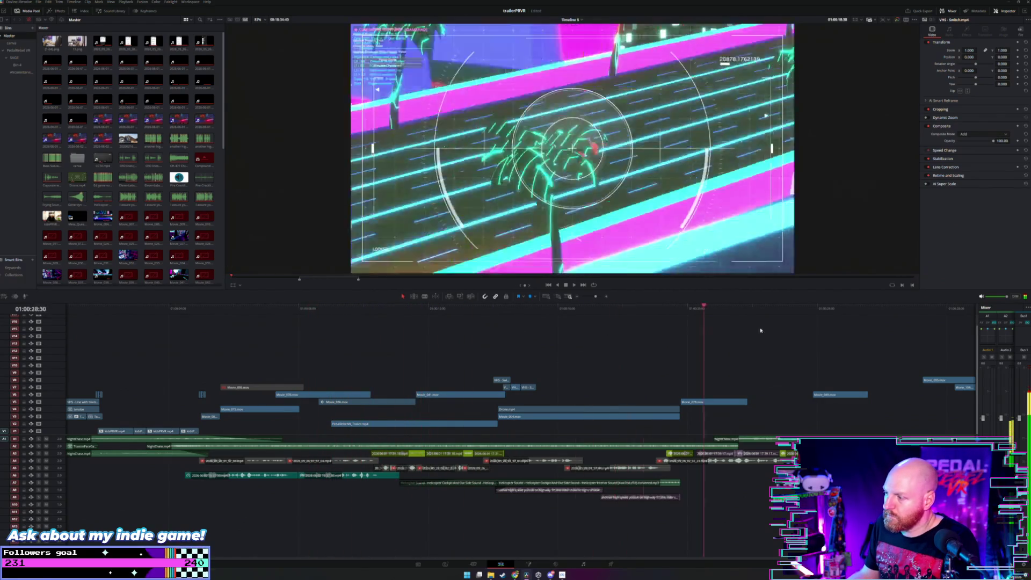
scroll(847, 330, "right", 3)
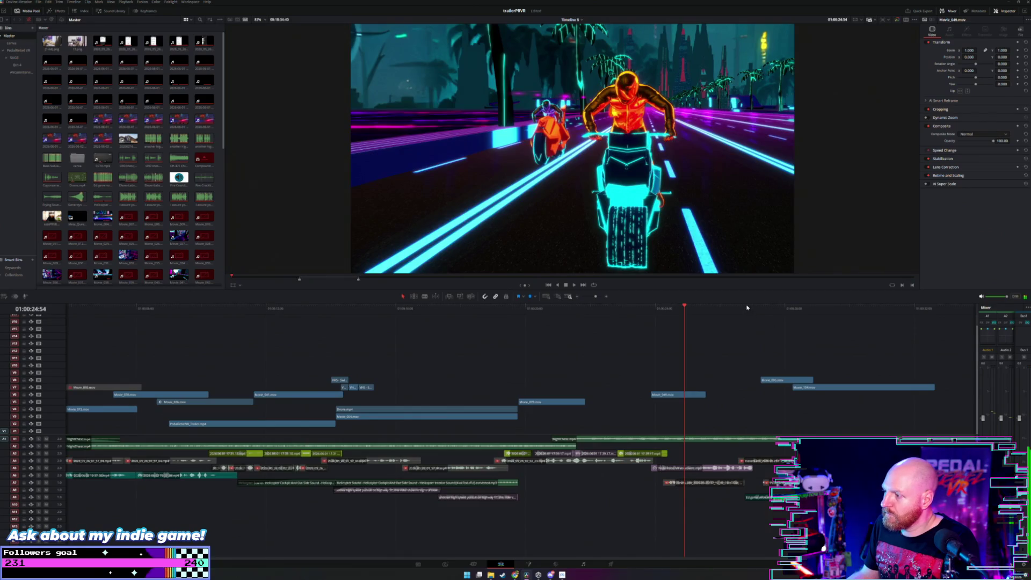
left_click_drag(766, 310, 789, 315)
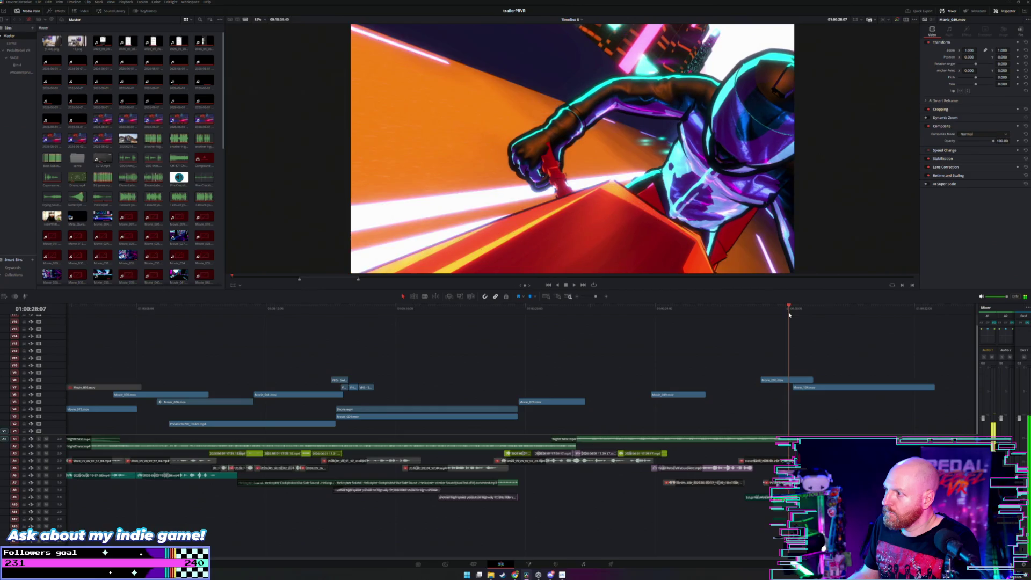
mouse_move(790, 380)
left_mouse_down()
mouse_move(184, 365)
mouse_move(240, 364)
left_mouse_up()
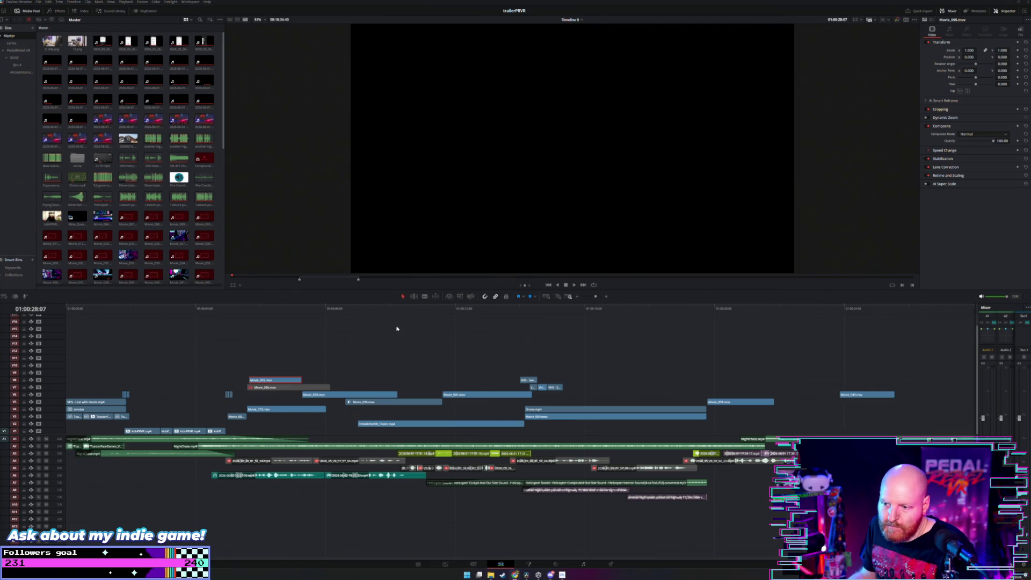
left_click(249, 311)
Step: Trim Movie_095.mov's start to the playhead frame and review the cut
key("ctrl+equal")
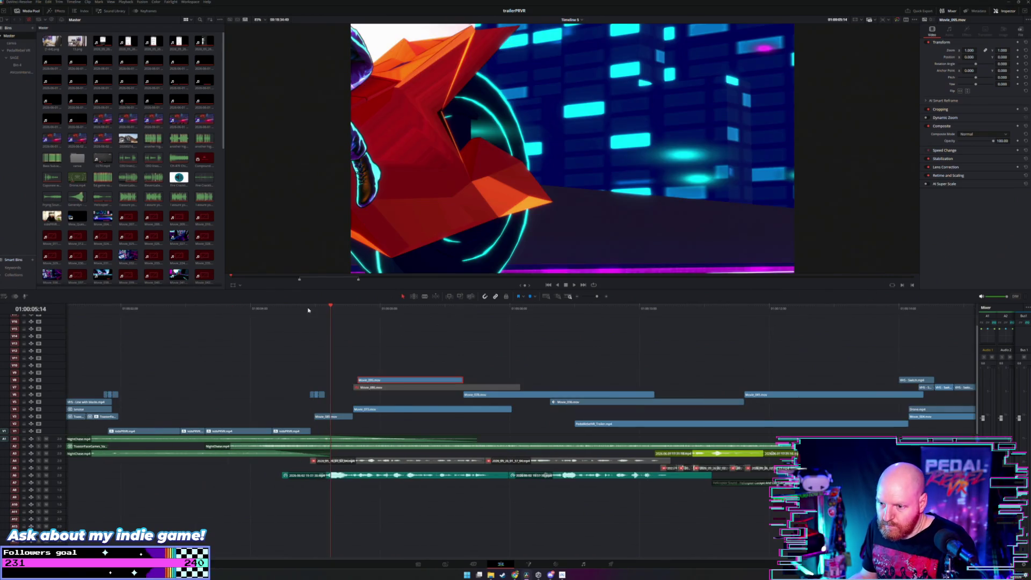
left_click(310, 310)
key("space")
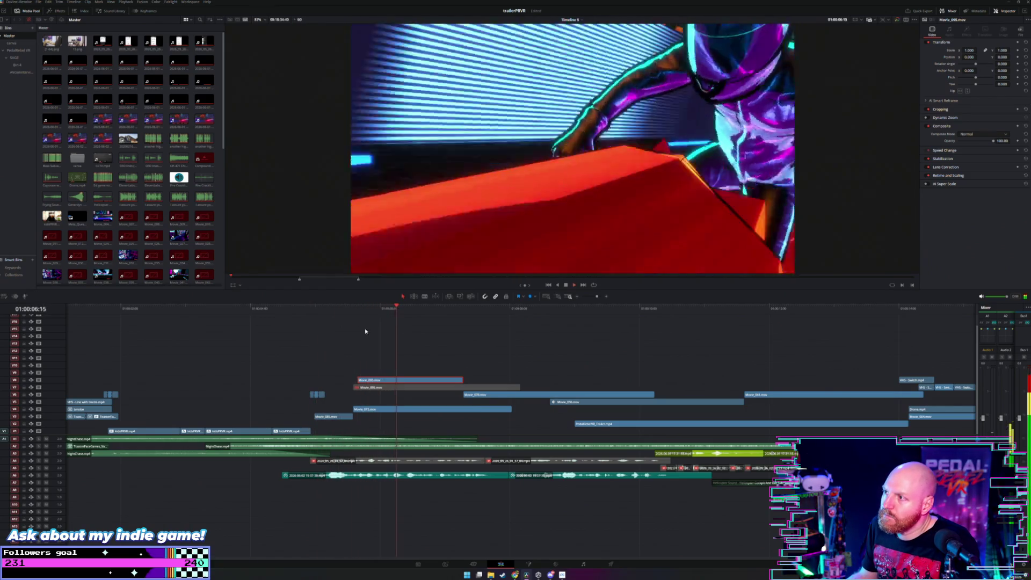
mouse_move(365, 309)
left_mouse_down()
mouse_move(406, 309)
mouse_move(394, 312)
left_mouse_up()
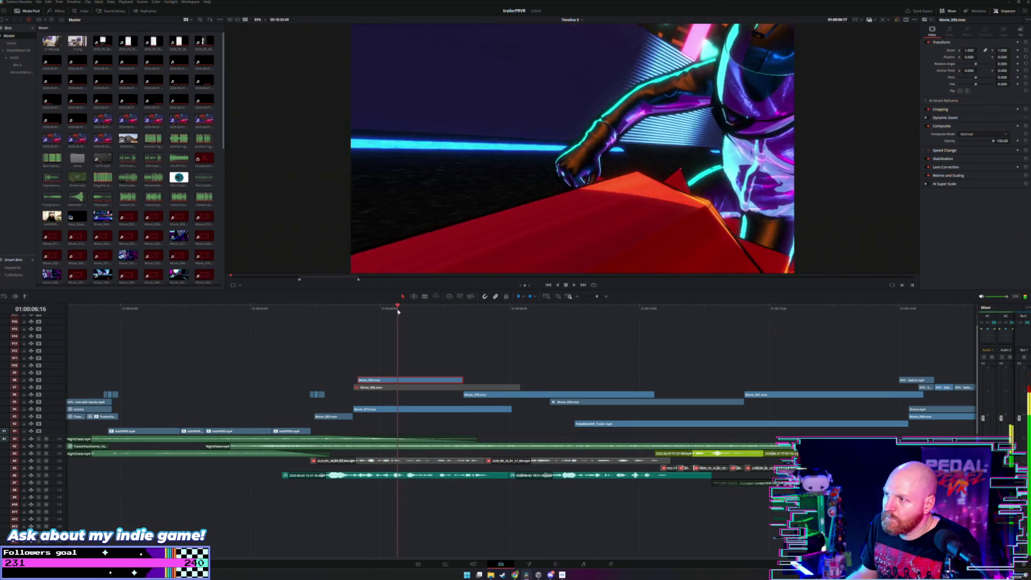
mouse_move(359, 380)
left_mouse_down()
mouse_move(394, 380)
mouse_move(369, 378)
left_mouse_up()
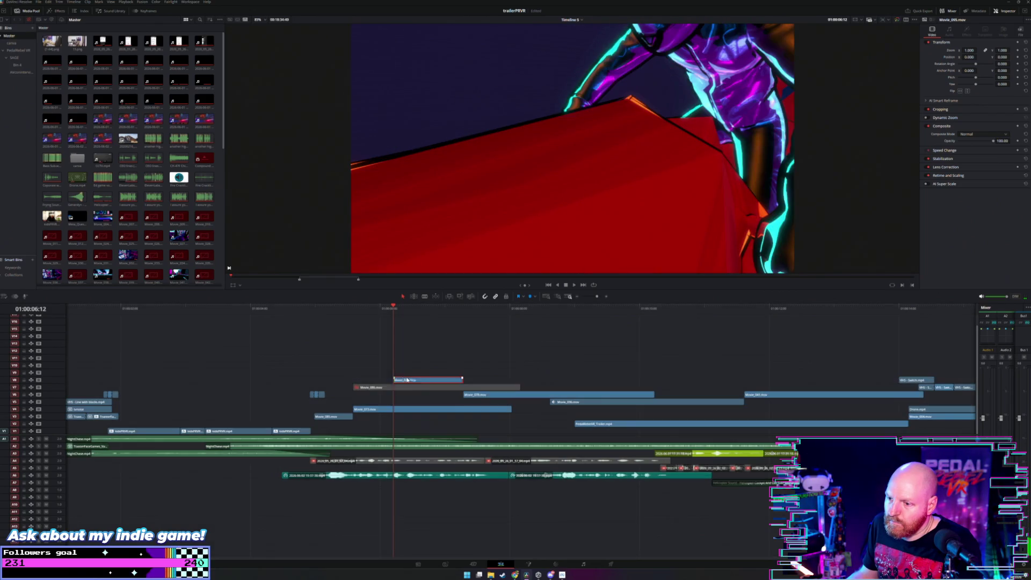
key("space")
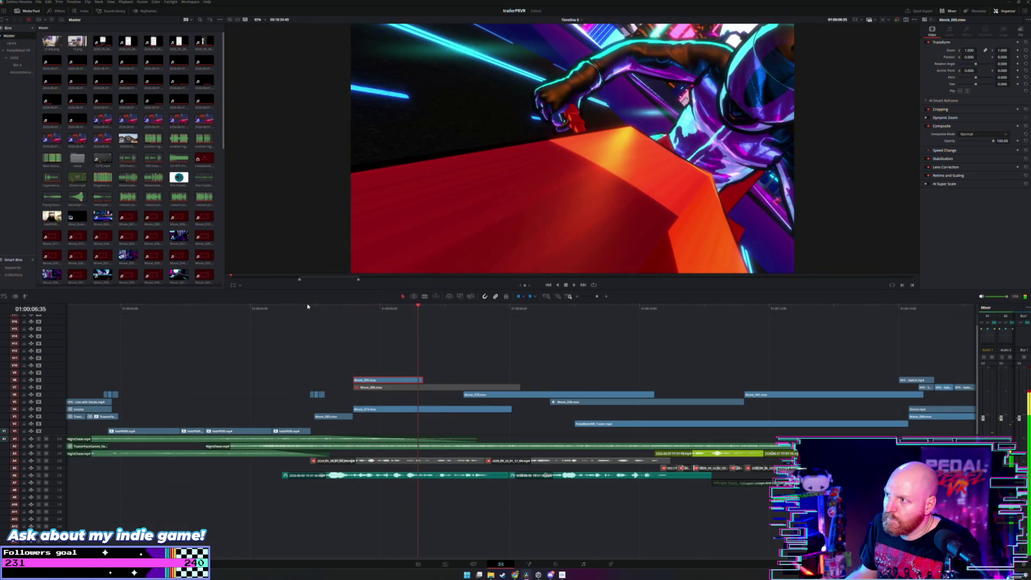
Step: Reframe the glitch shot with Zoom 1.330 and Position Y 294
left_click_drag(353, 308, 310, 322)
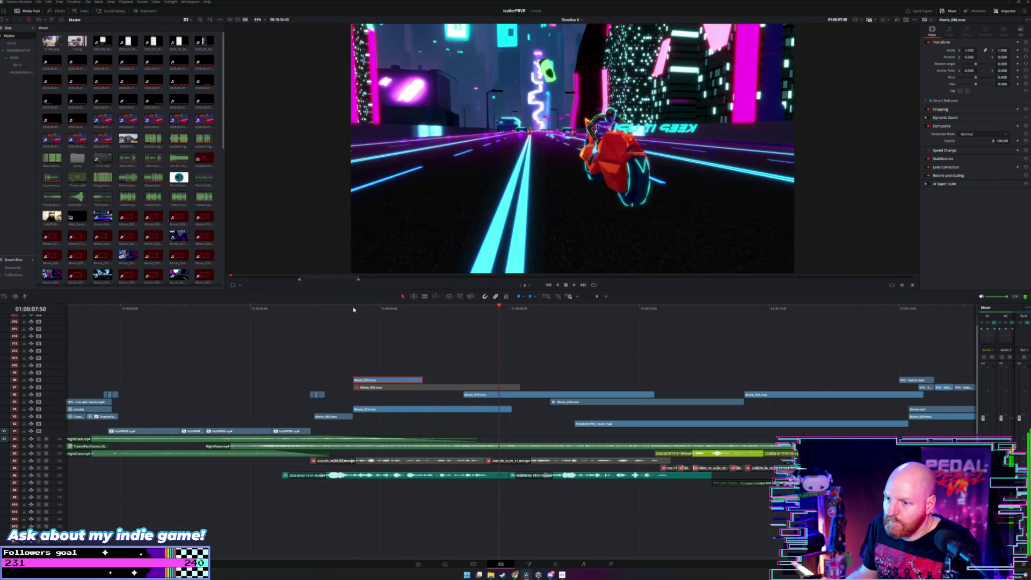
key("space")
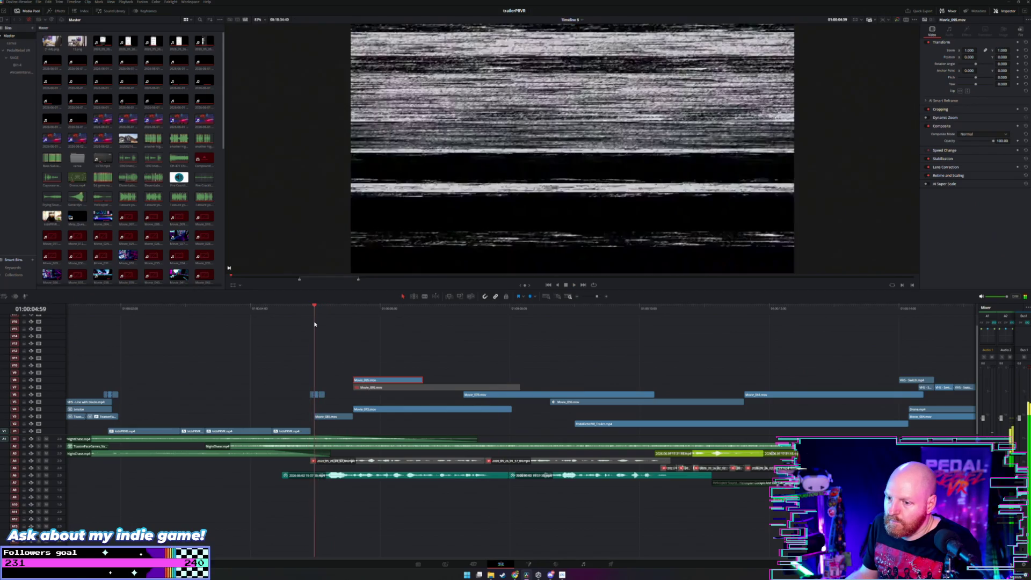
key("space")
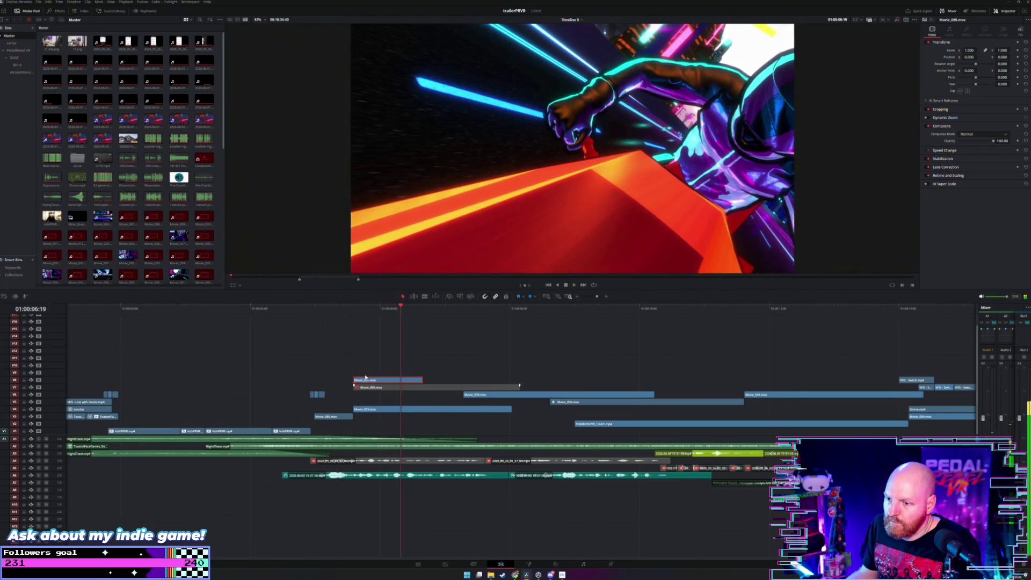
left_click(319, 308)
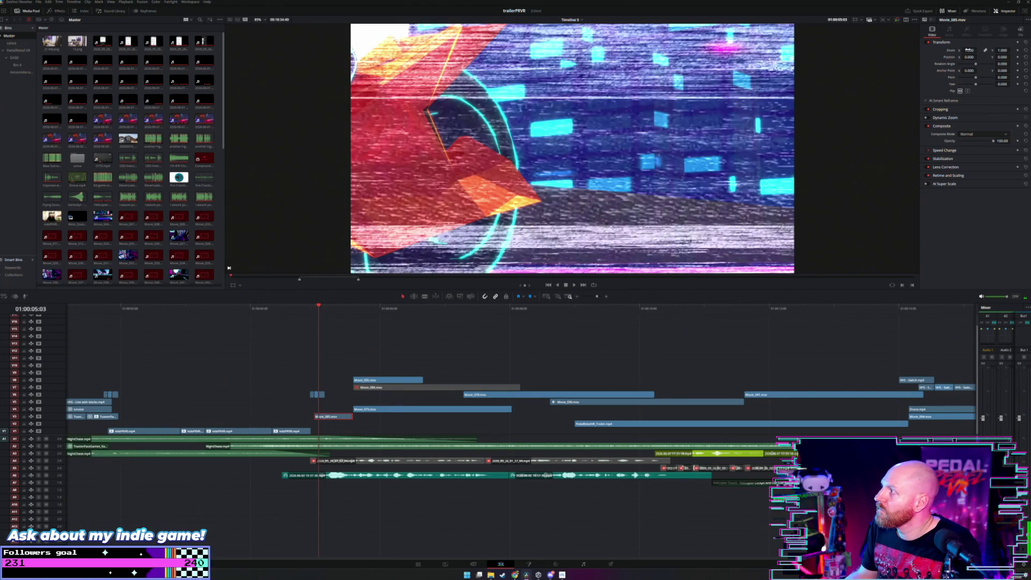
mouse_move(970, 50)
left_mouse_down()
mouse_move(967, 62)
mouse_move(979, 57)
left_mouse_up()
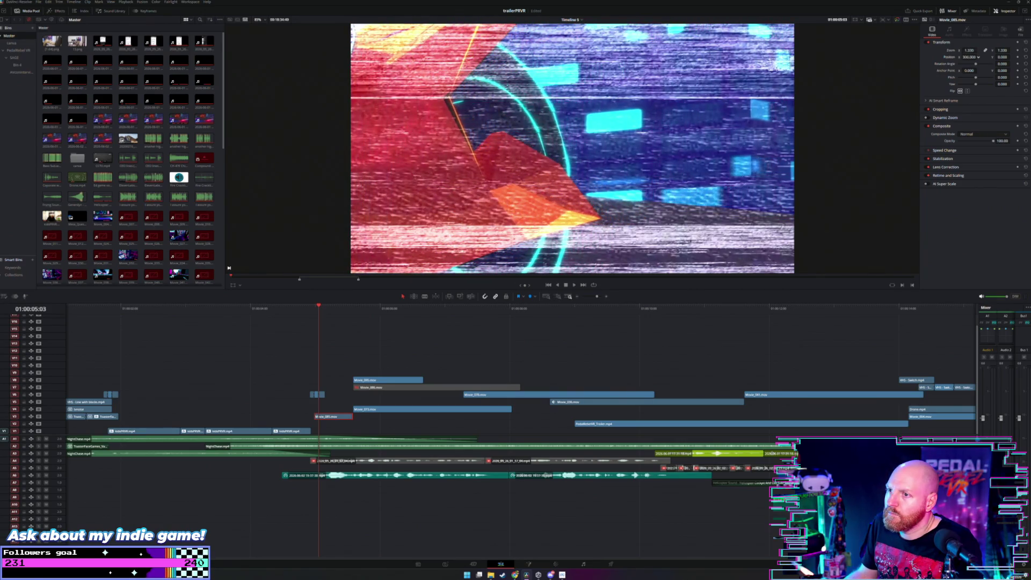
left_click_drag(1008, 57, 999, 57)
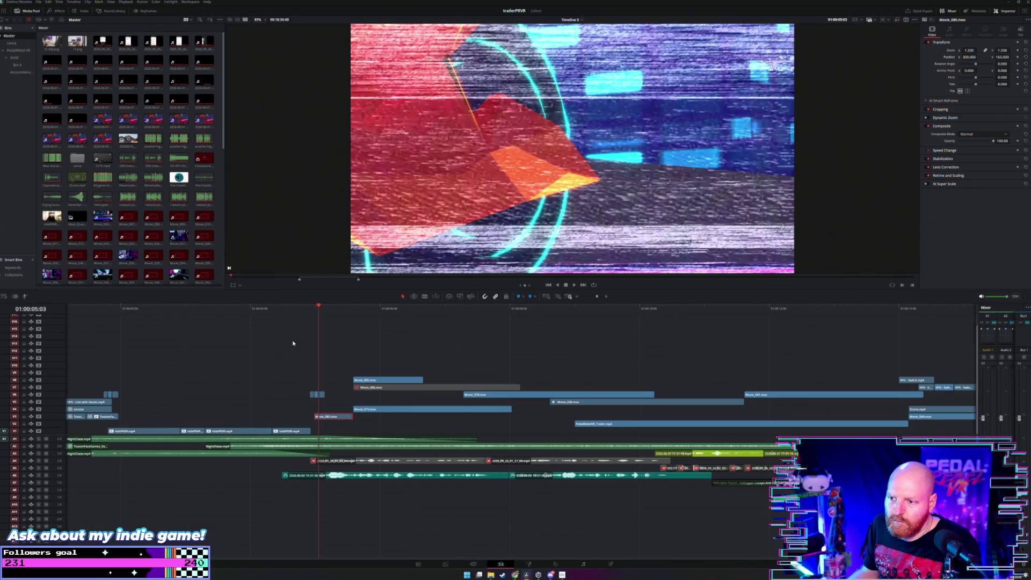
Step: Check the reframed shot, then shift Movie_085, Movie_086 and Movie_073 later together
key("space")
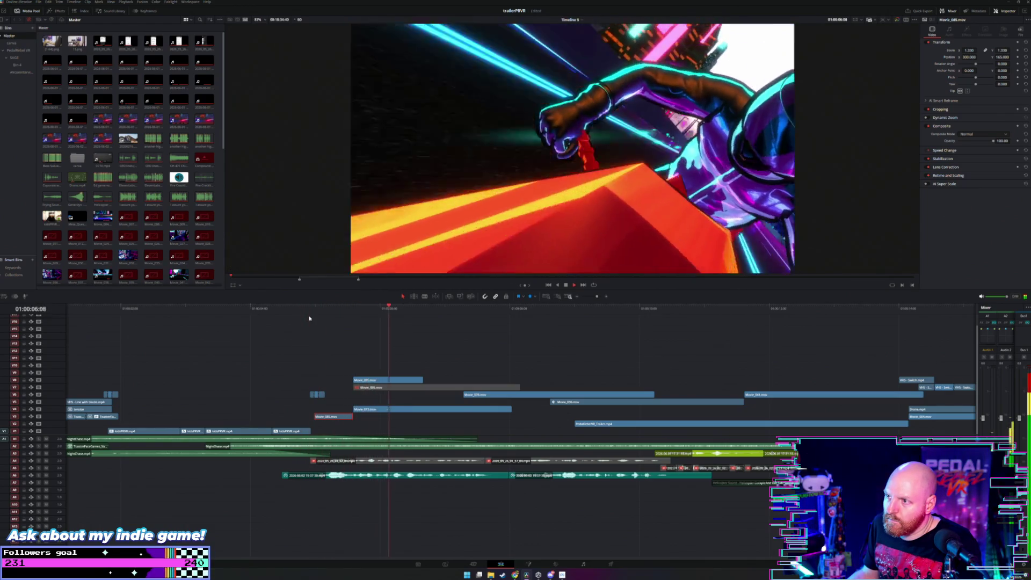
mouse_move(317, 313)
left_mouse_down()
mouse_move(341, 314)
mouse_move(356, 345)
left_mouse_up()
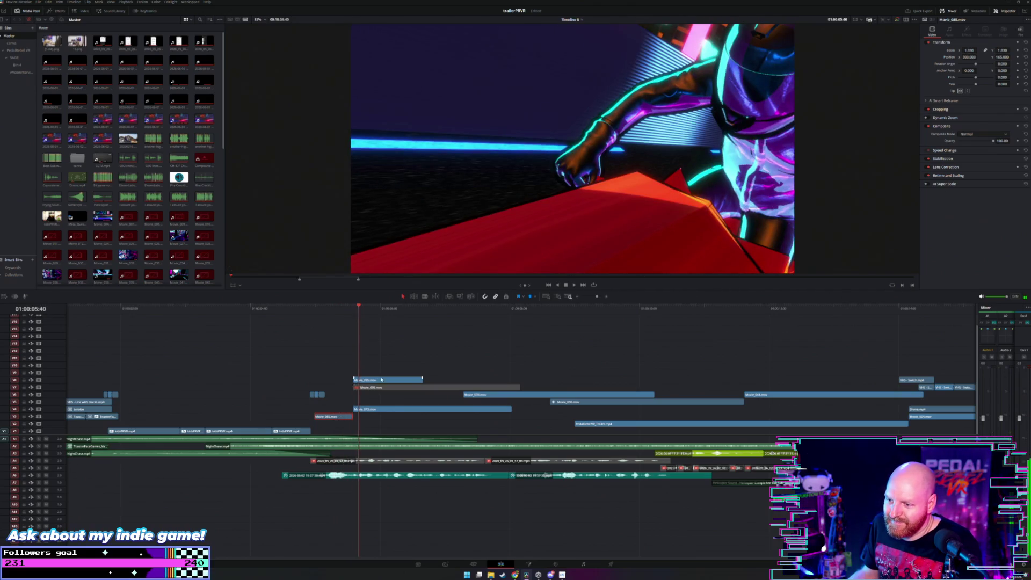
left_click_drag(400, 409, 444, 409)
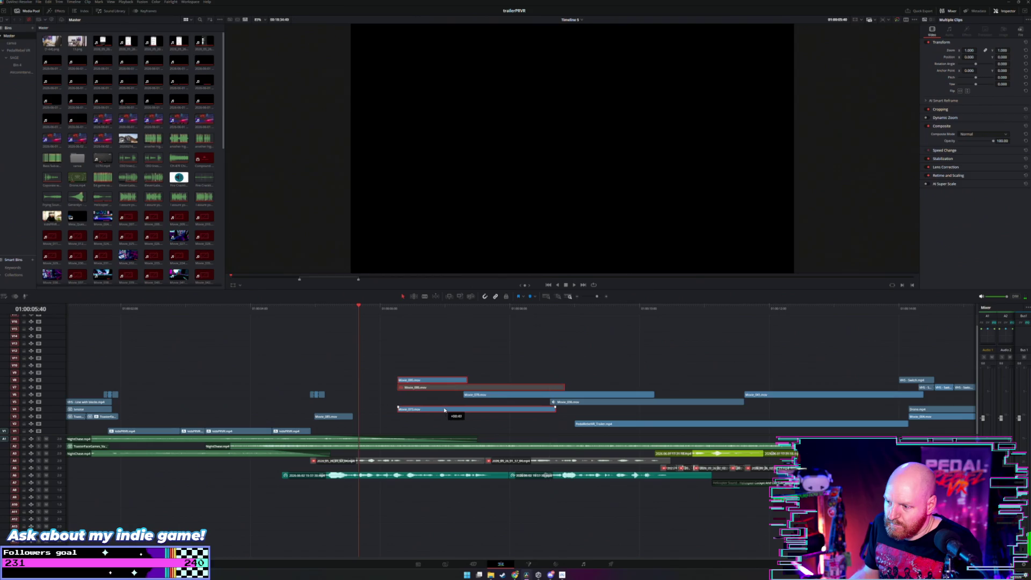
Step: Extend Movie_085's end by a few frames and play back the edit
left_click_drag(350, 417, 357, 416)
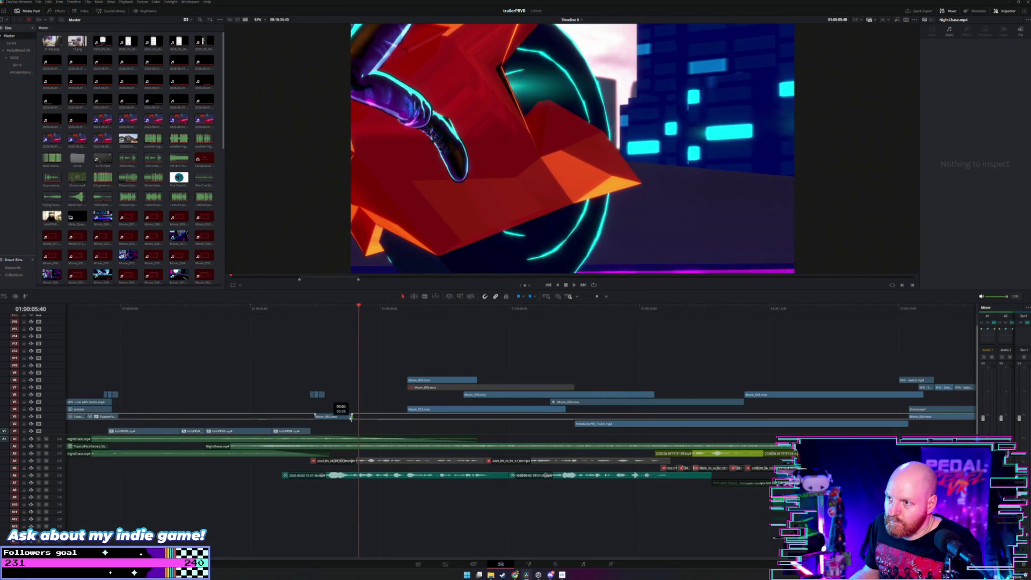
mouse_move(353, 417)
left_mouse_down()
mouse_move(361, 418)
mouse_move(312, 423)
left_mouse_up()
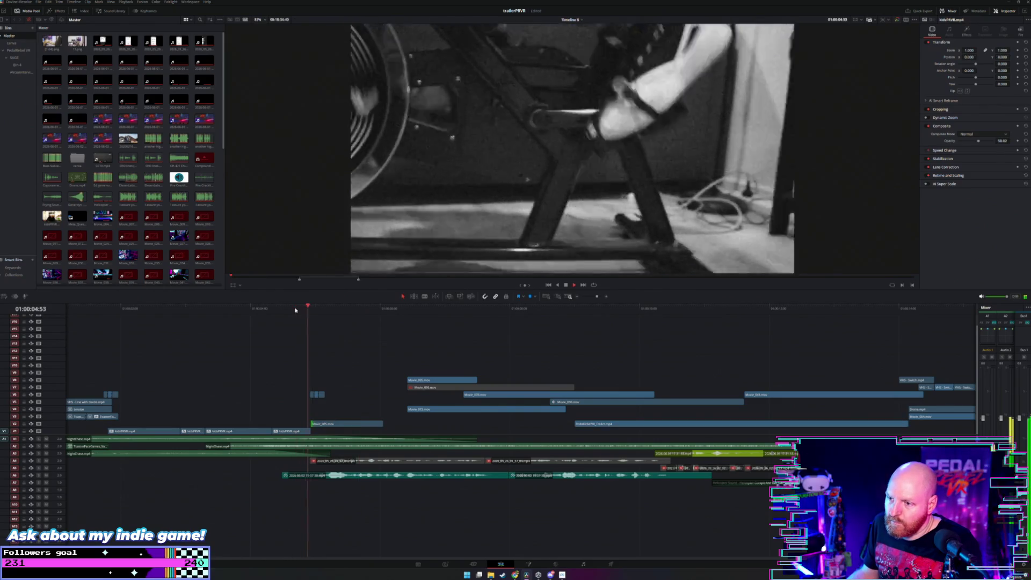
key("space")
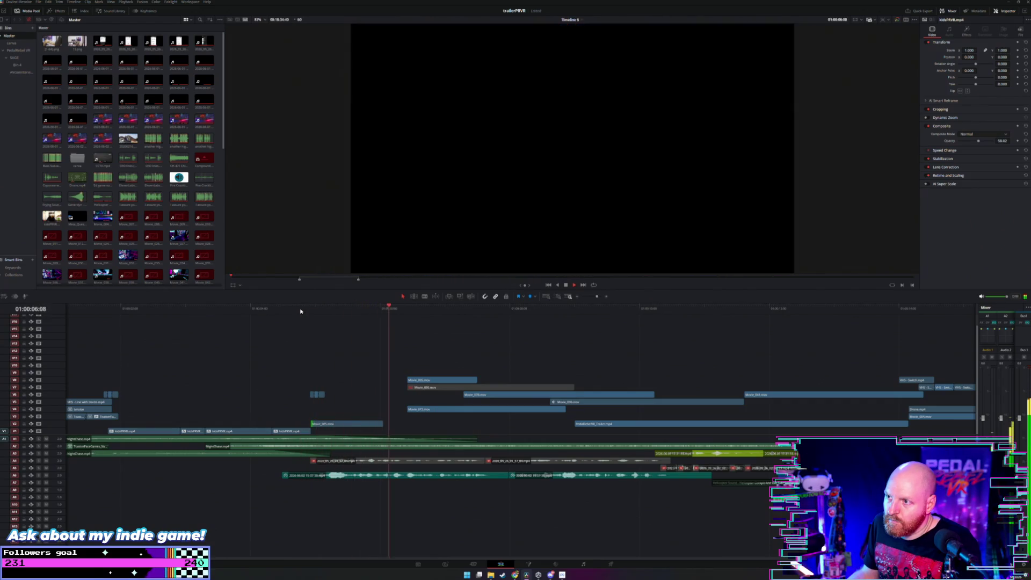
key("space")
key("space")
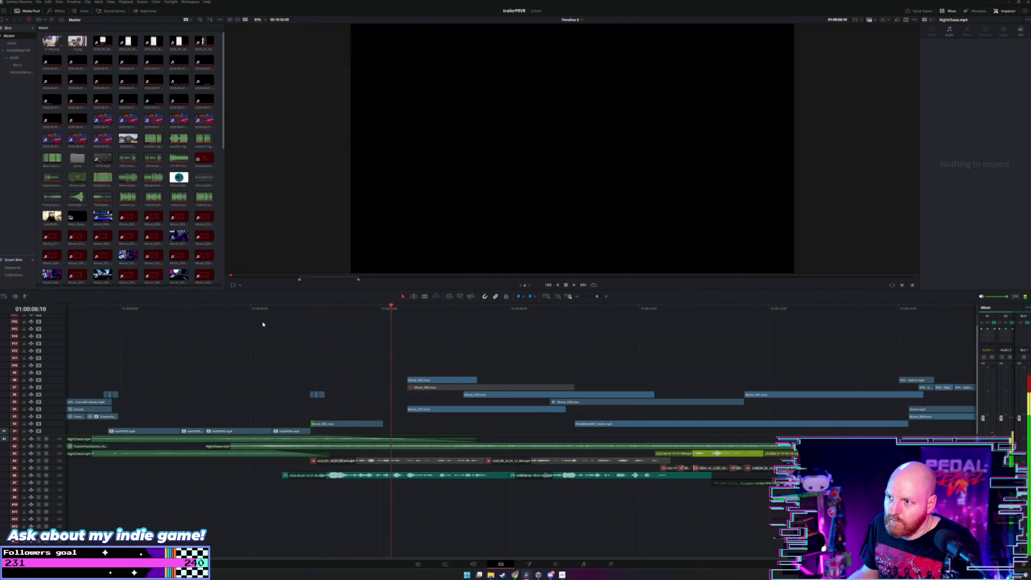
Step: Slide Movie_095 22 frames earlier and push Movie_078 later by 00:45
left_click_drag(427, 381, 403, 383)
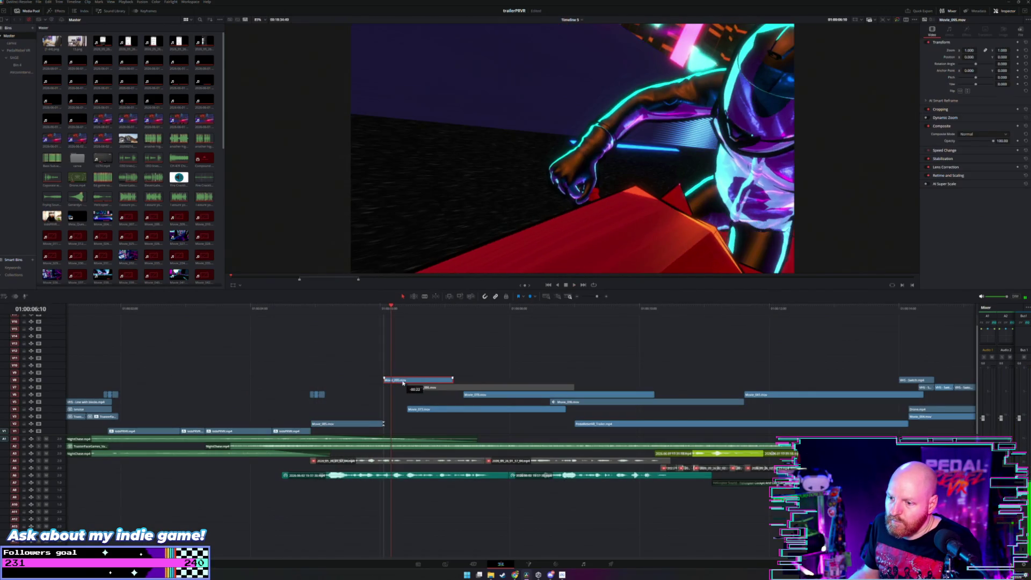
key("space")
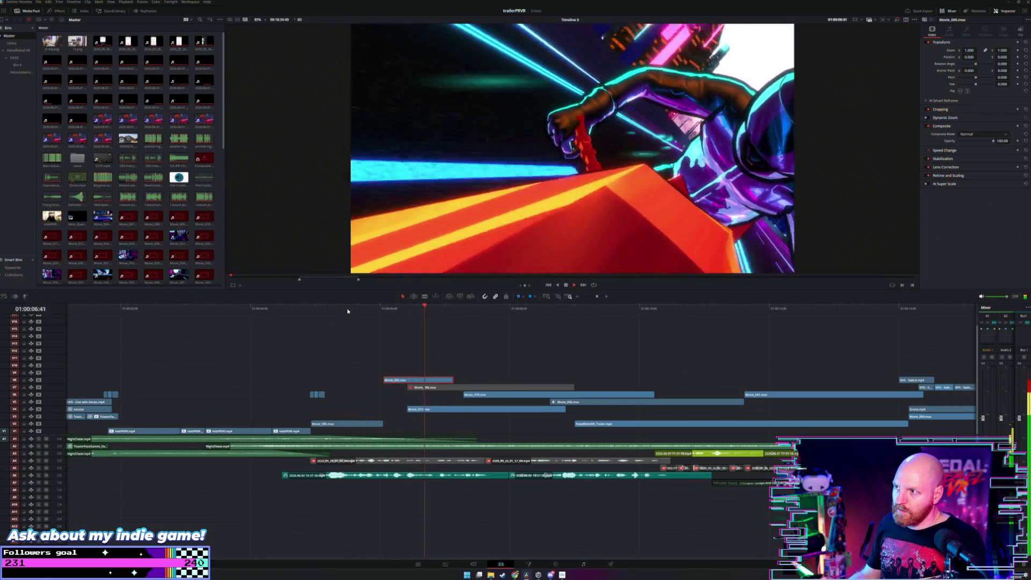
left_click_drag(405, 309, 472, 317)
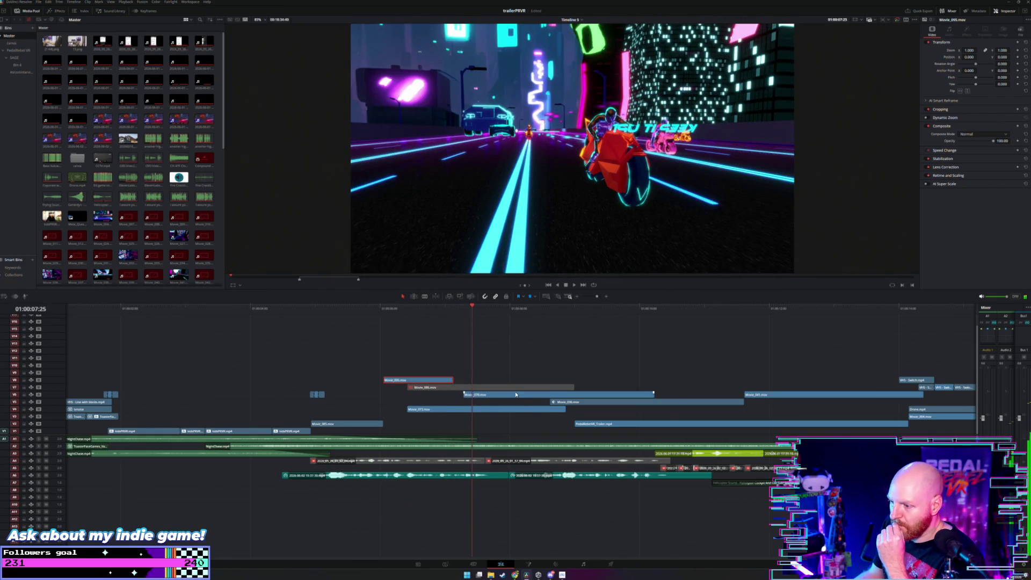
left_click_drag(520, 398, 571, 394)
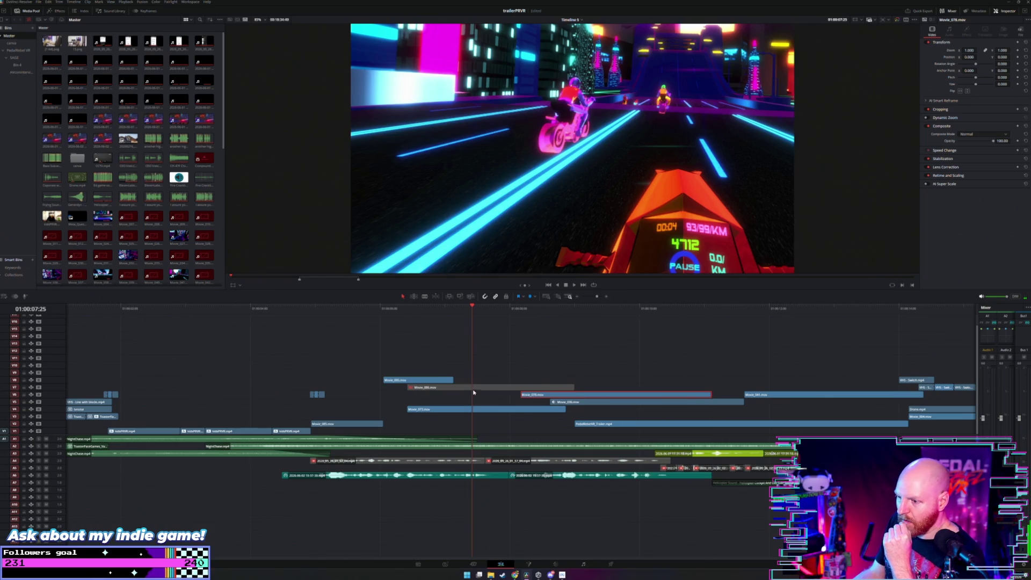
Step: Toggle Movie_086 off and on, then move it later and up one track
key("d")
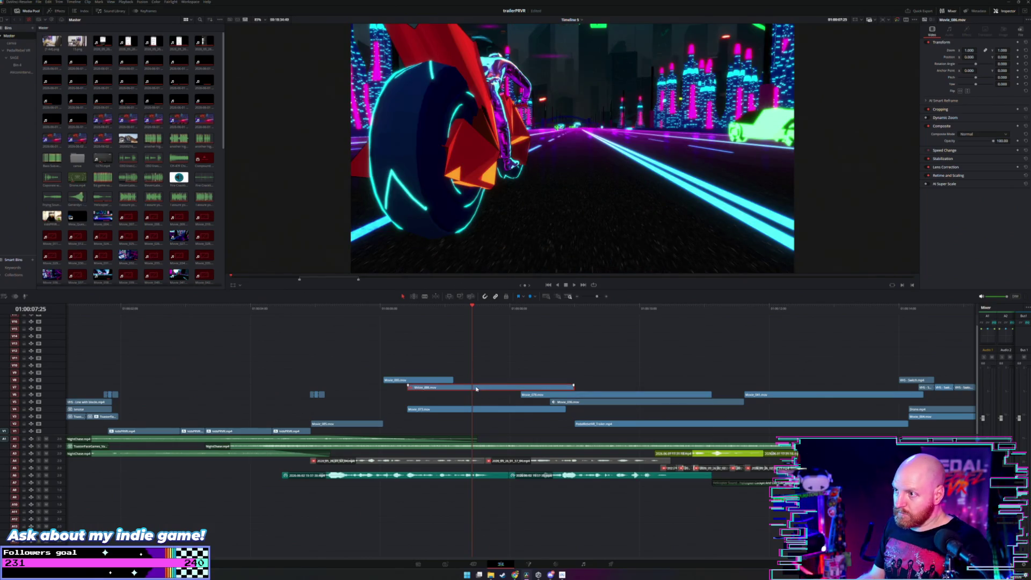
key("d")
mouse_move(541, 376)
left_mouse_down()
mouse_move(576, 375)
mouse_move(490, 395)
left_mouse_up()
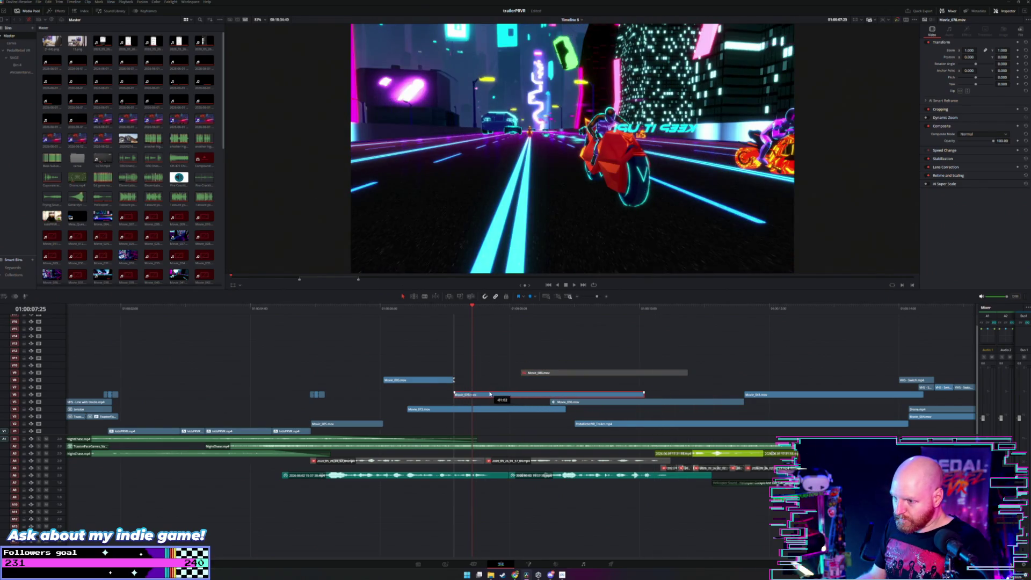